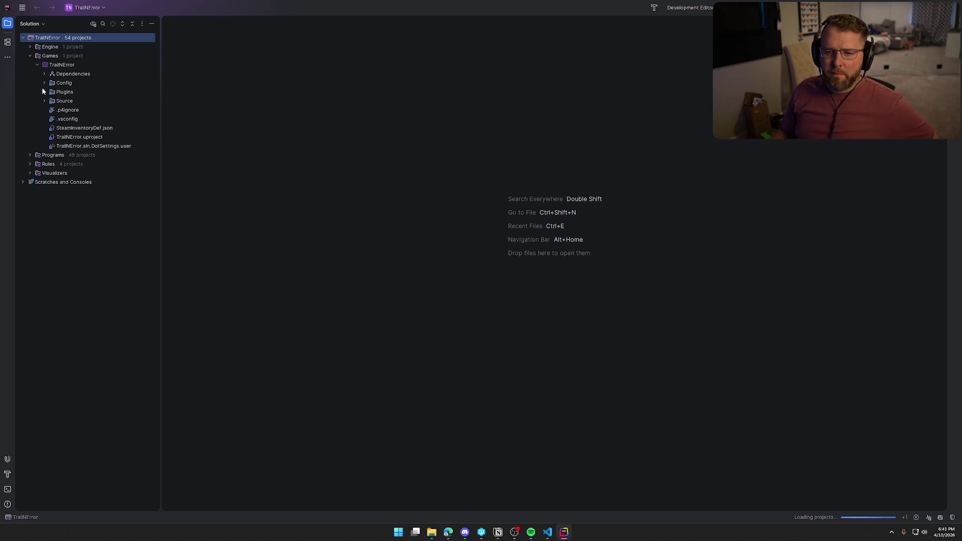
# Expand Source > TrailNError in the Solution explorer and open BPFLTrail.cpp
pyautogui.click(44, 101)
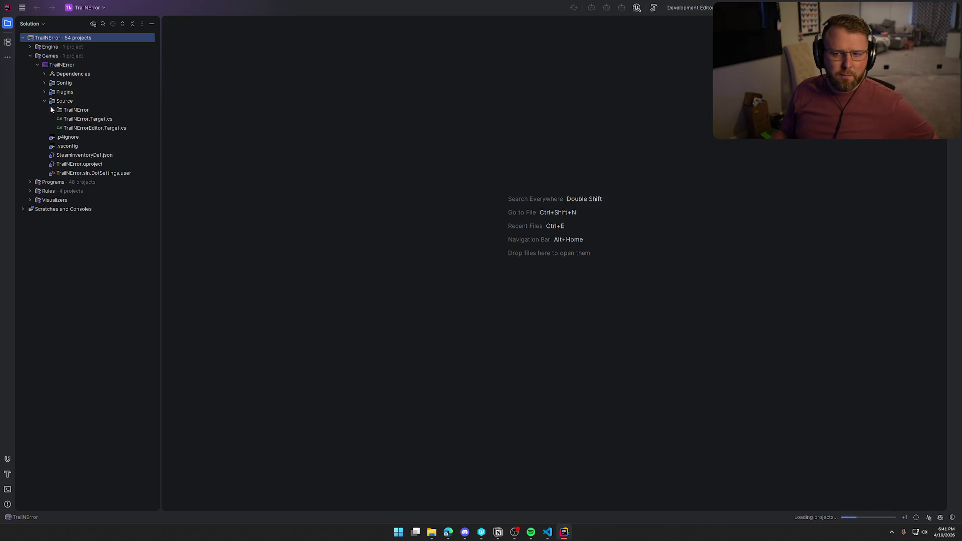
pyautogui.click(52, 109)
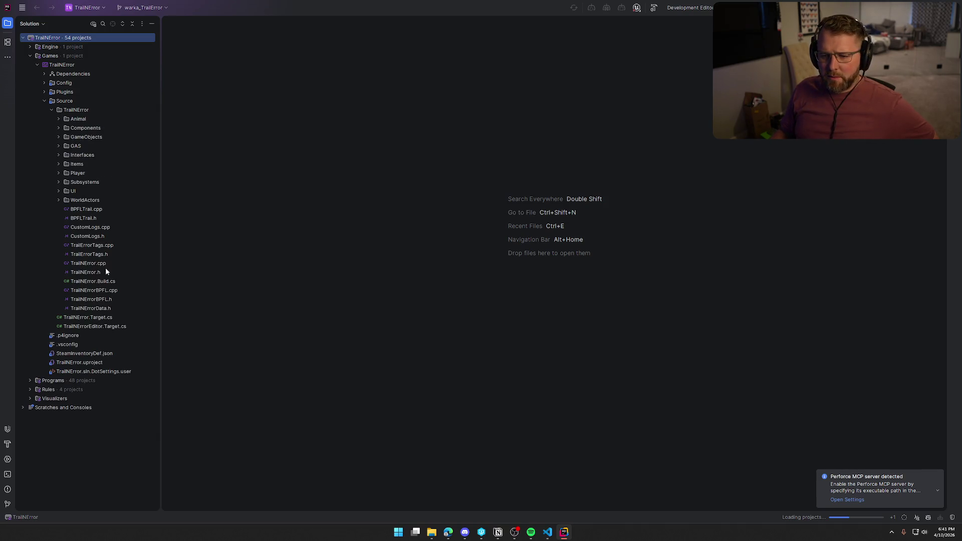
pyautogui.doubleClick(101, 211)
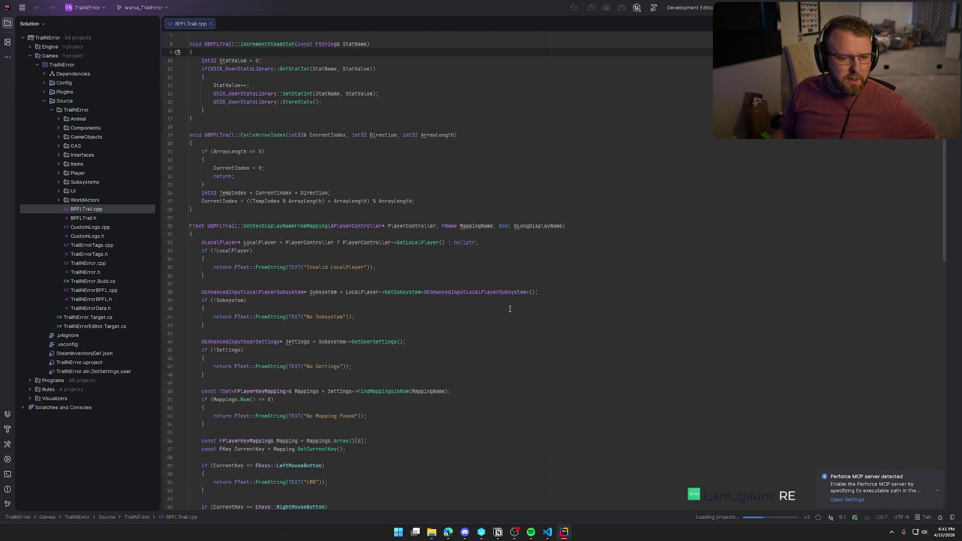
pyautogui.scroll(-3, 364, 337)
pyautogui.scroll(-1, 365, 337)
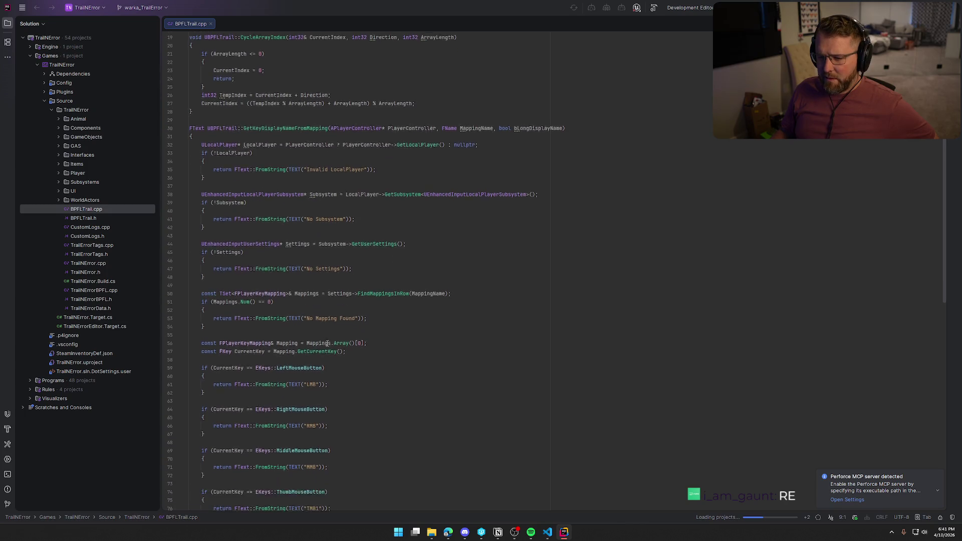
pyautogui.click(412, 350)
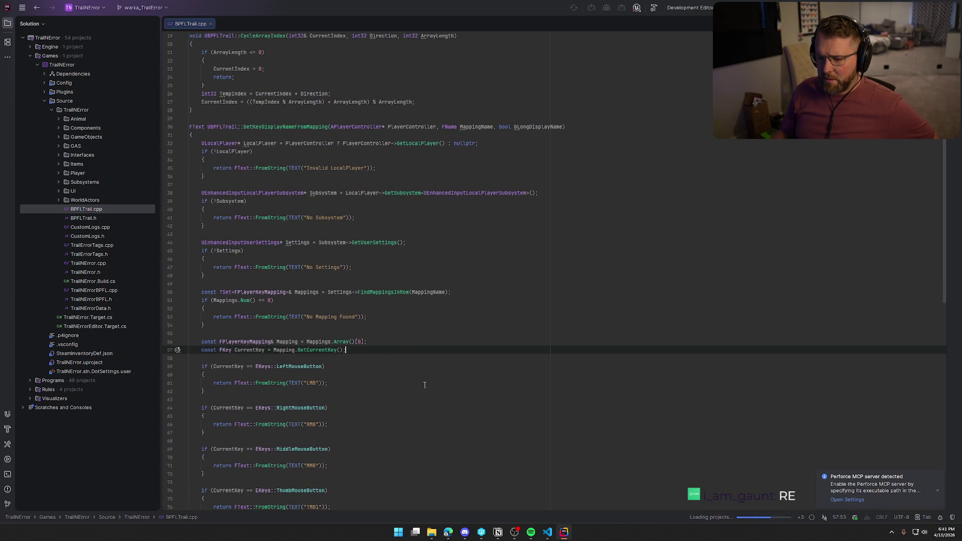
pyautogui.scroll(-2, 425, 371)
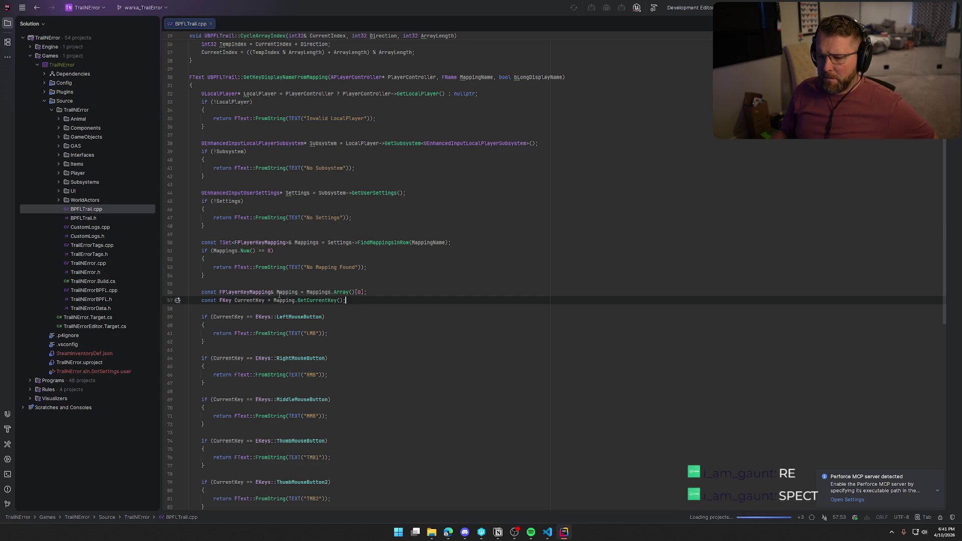
pyautogui.click(396, 293)
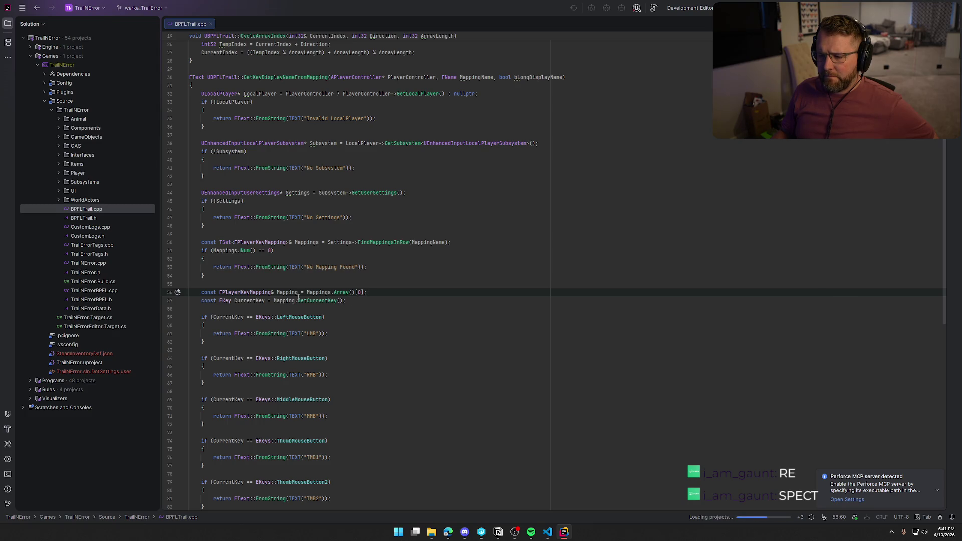
pyautogui.doubleClick(286, 300)
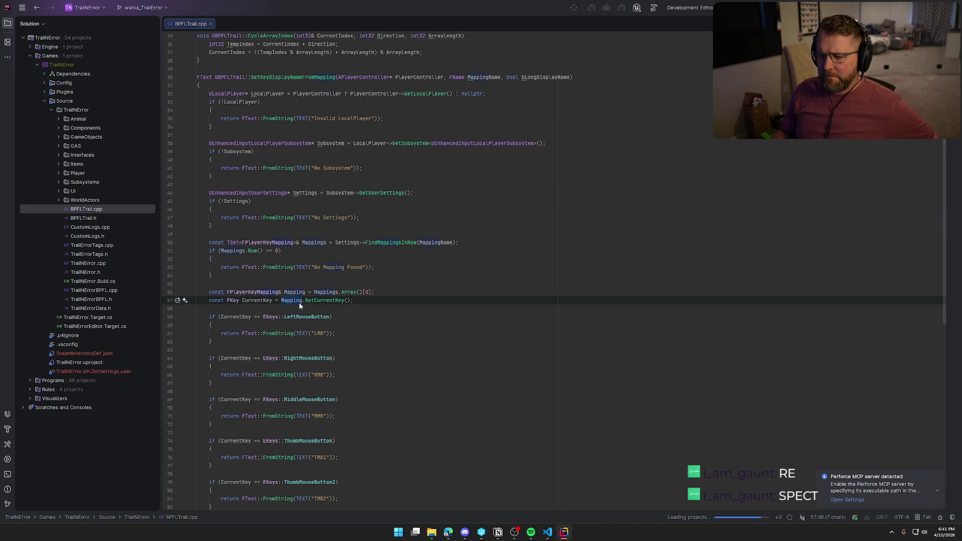
pyautogui.click(324, 292)
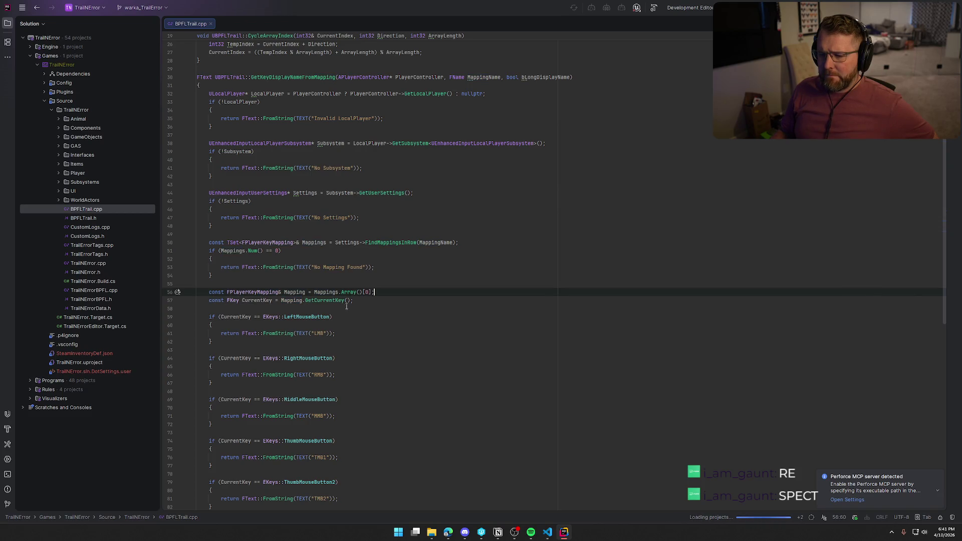
pyautogui.doubleClick(325, 292)
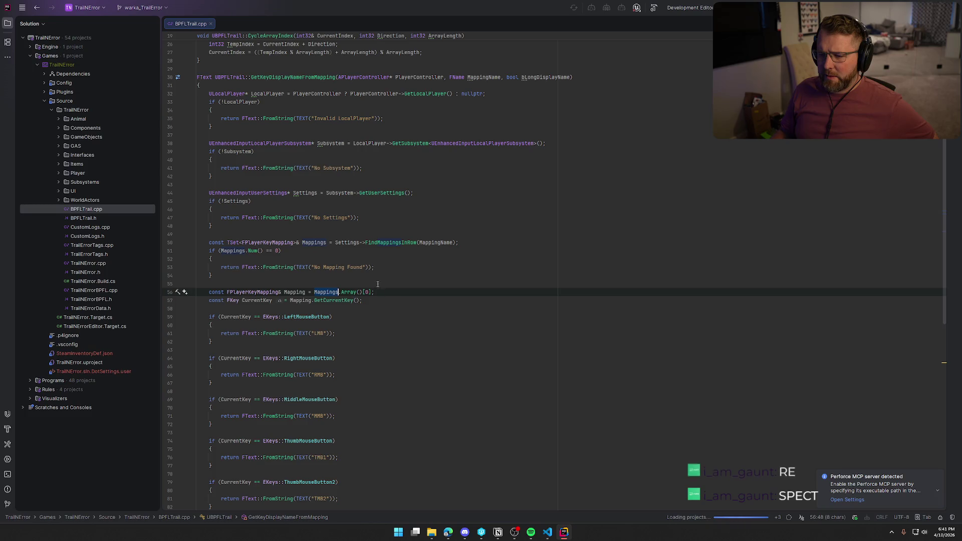
pyautogui.doubleClick(390, 243)
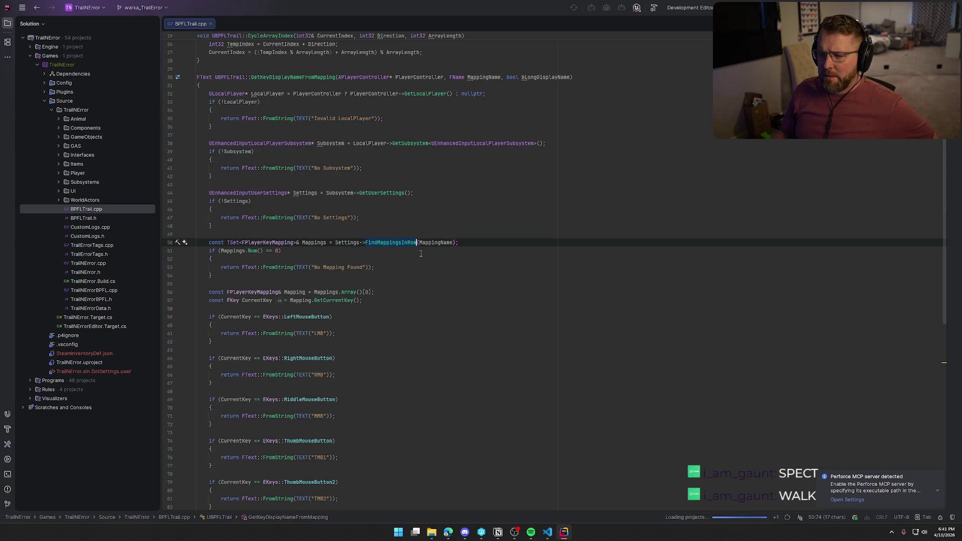
pyautogui.click(424, 279)
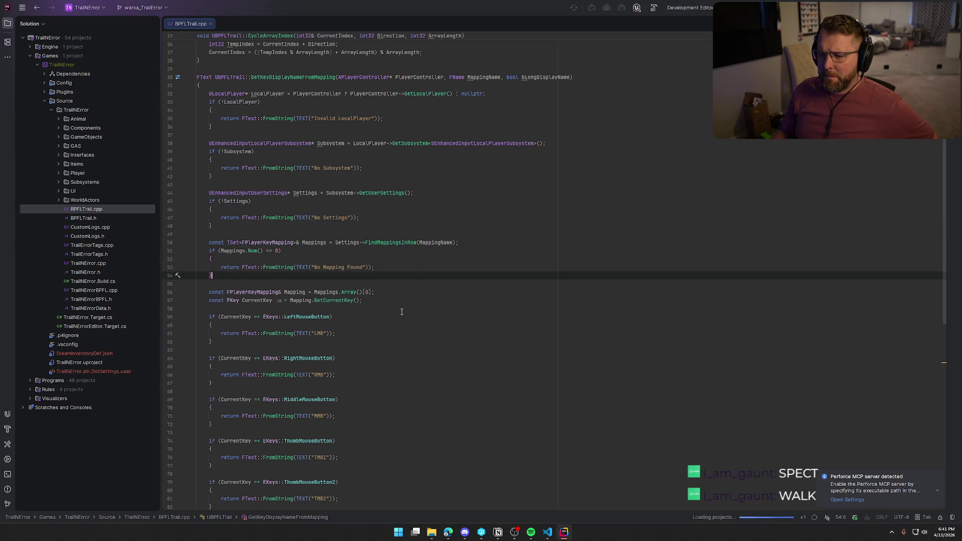
pyautogui.click(384, 299)
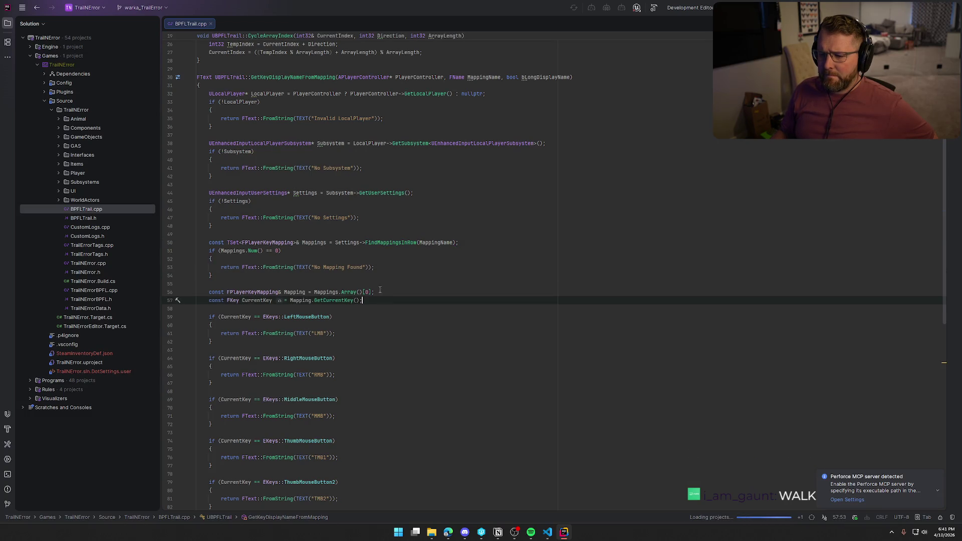
pyautogui.click(223, 267)
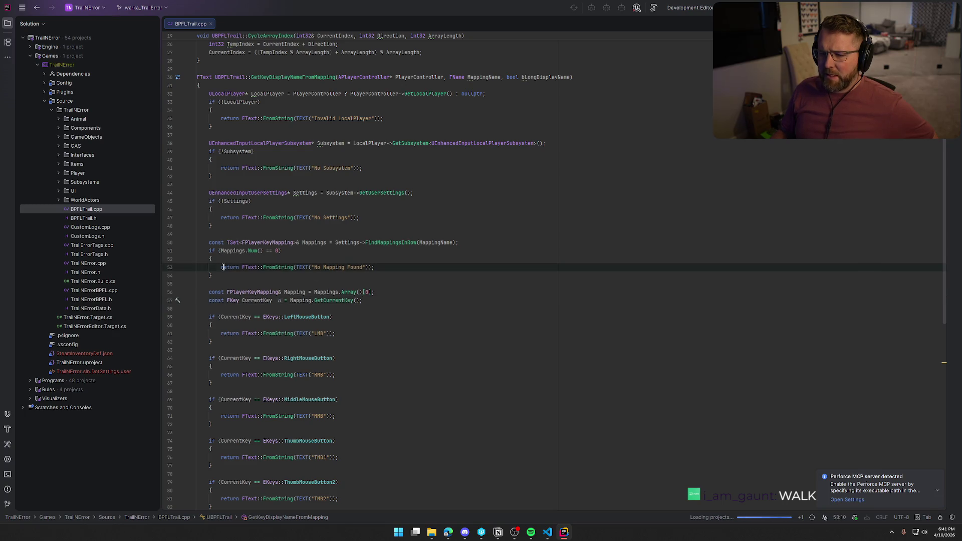
pyautogui.press('Up')
pyautogui.press('Up')
pyautogui.press('Up')
pyautogui.click(359, 300)
pyautogui.doubleClick(358, 301)
pyautogui.click(359, 301)
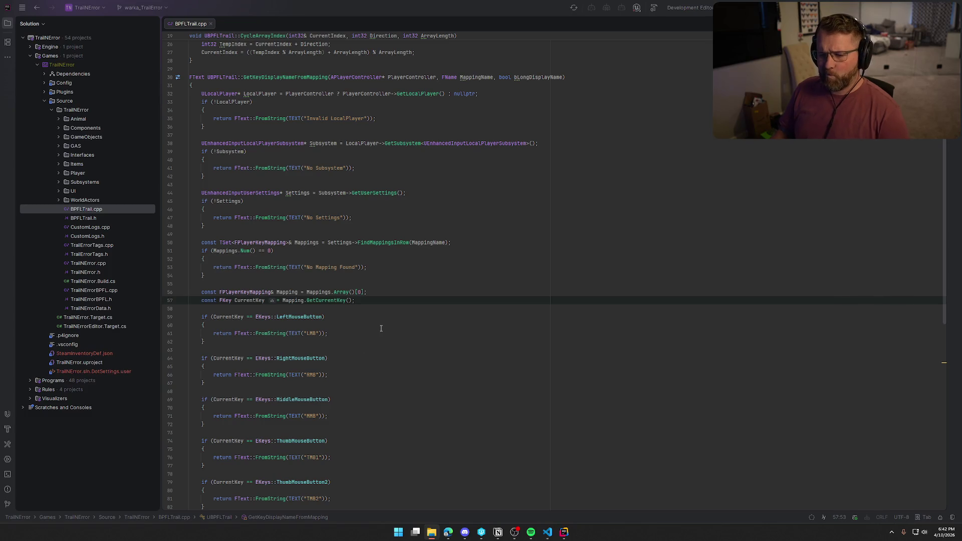
# Refocus the Rider code editor and check the GetCurrentKey documentation
pyautogui.click(366, 300)
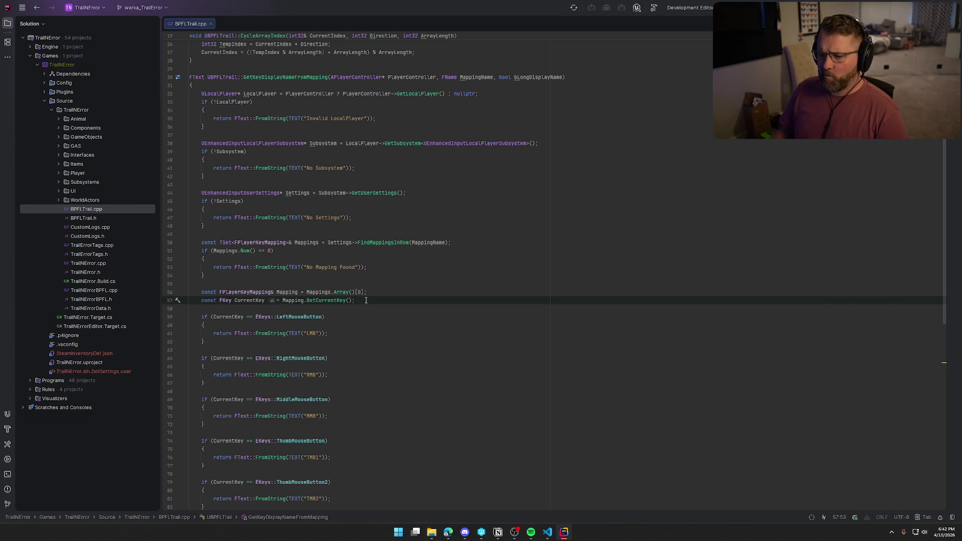
pyautogui.moveTo(329, 300)
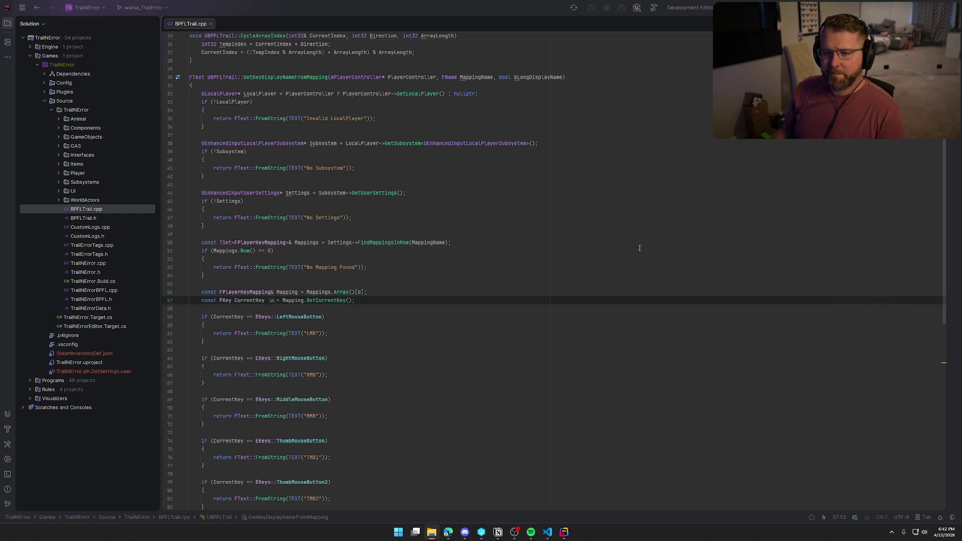
pyautogui.click(365, 300)
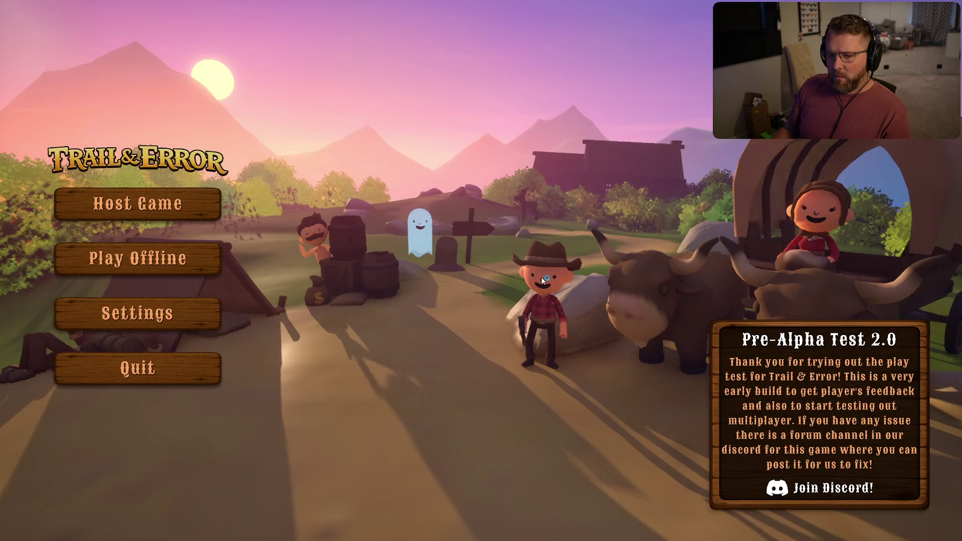
pyautogui.click(171, 322)
pyautogui.click(620, 42)
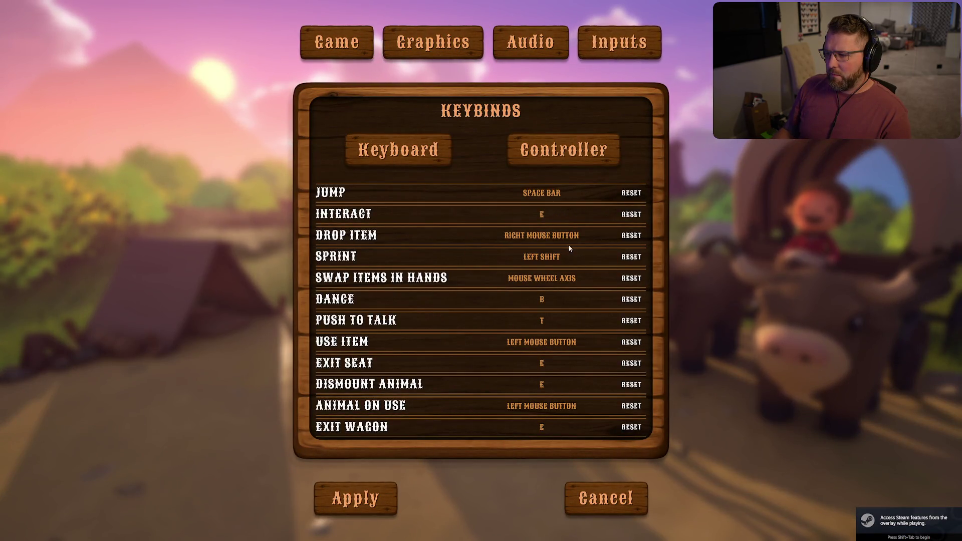
pyautogui.scroll(-1, 576, 233)
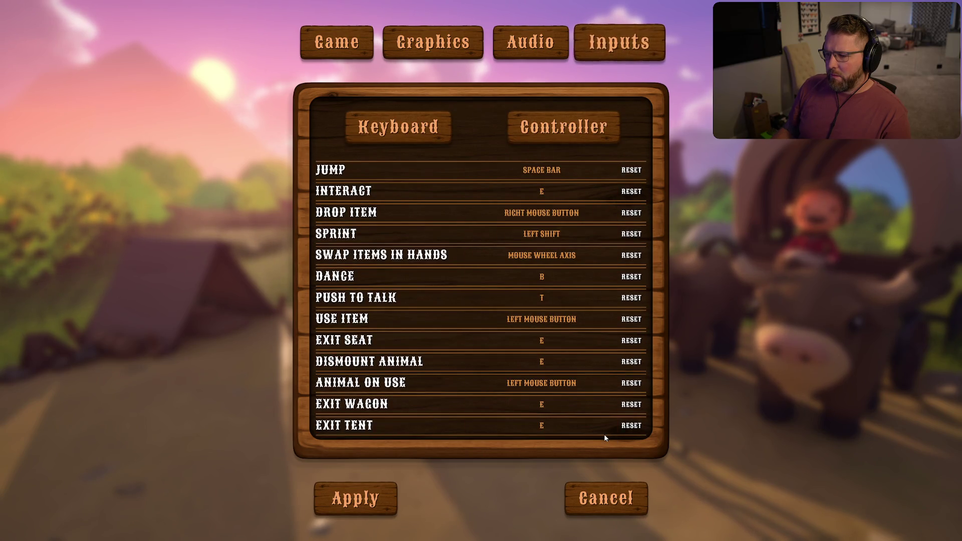
pyautogui.scroll(1, 545, 180)
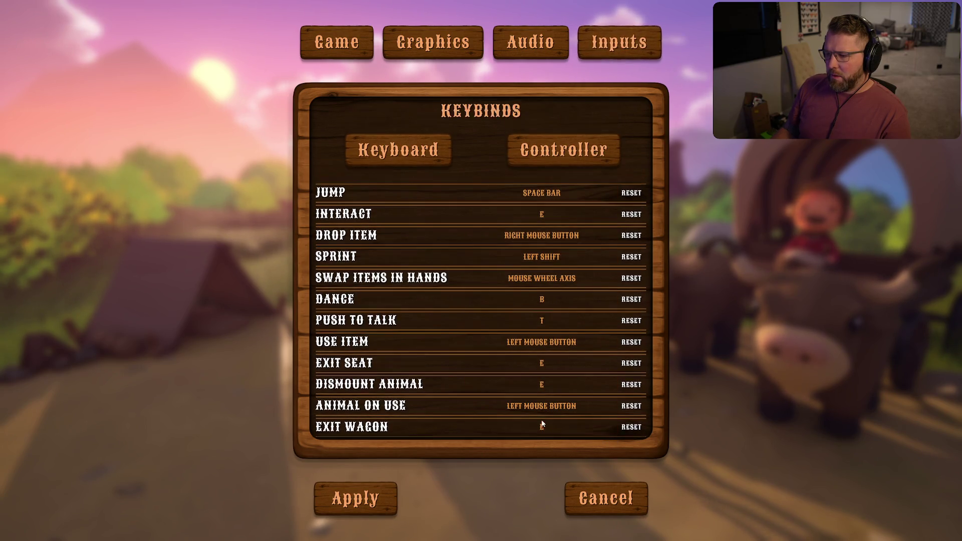
pyautogui.click(533, 153)
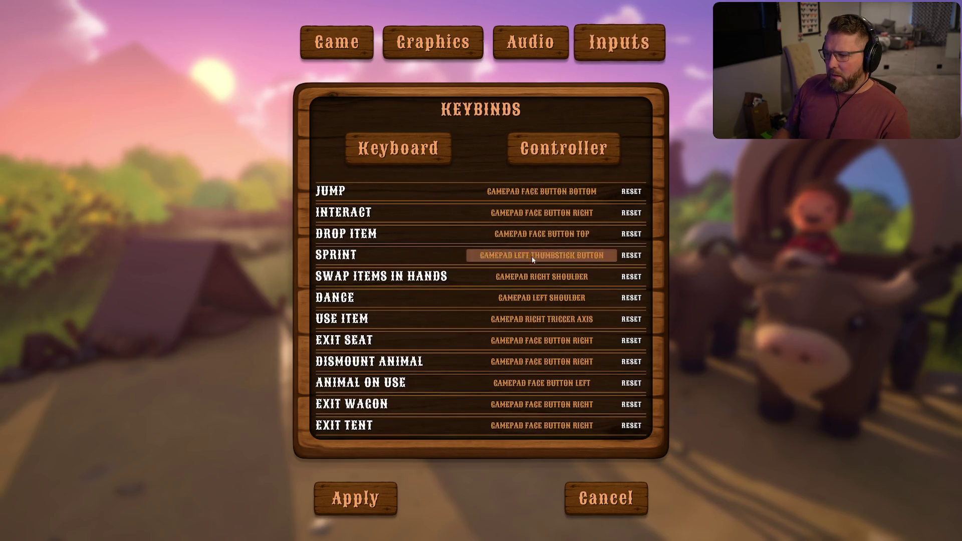
pyautogui.click(414, 151)
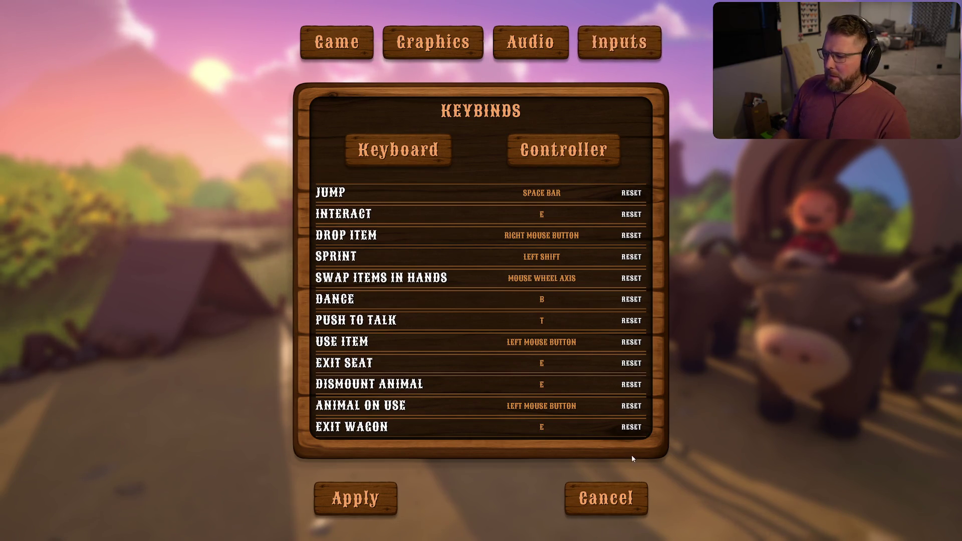
pyautogui.click(615, 500)
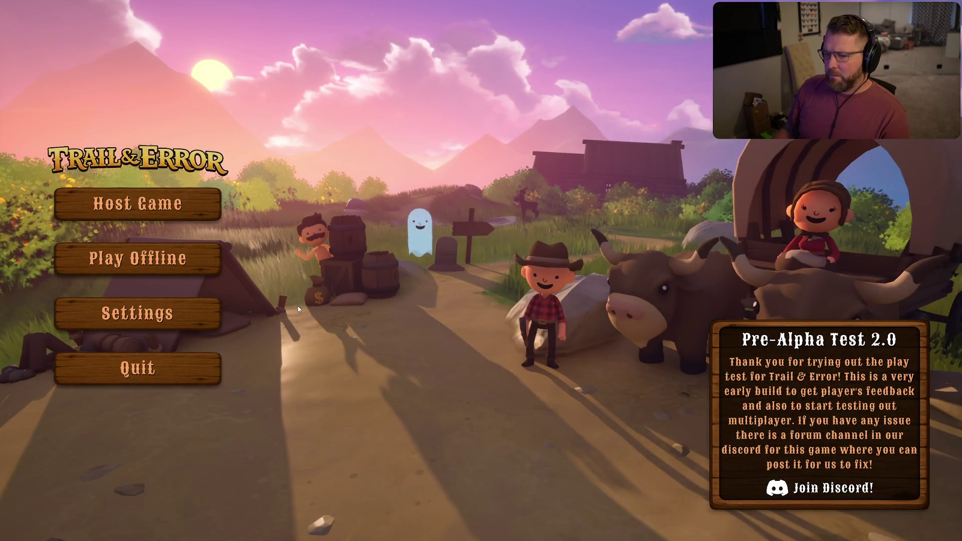
# Look at the Audio settings and cancel, then start an offline game after confirming difficulty
pyautogui.click(150, 315)
pyautogui.click(549, 44)
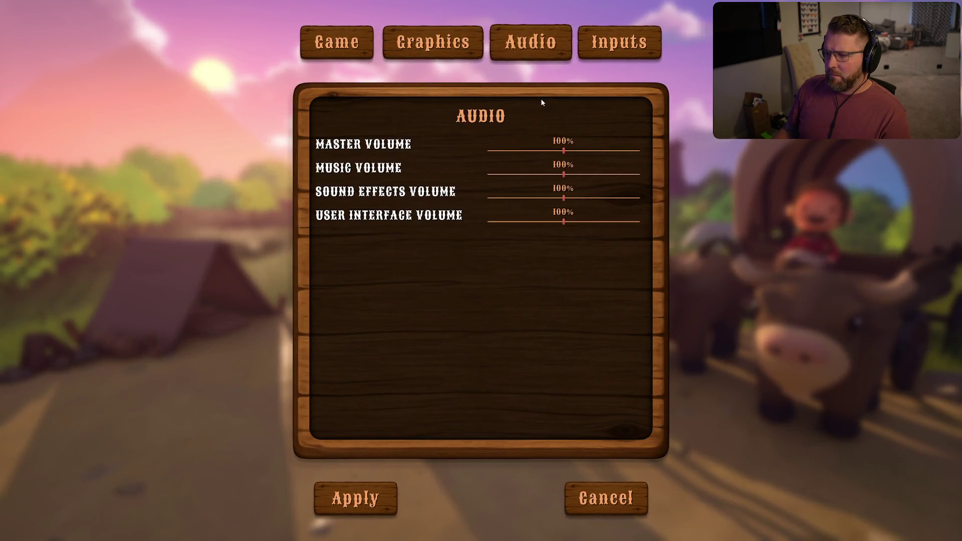
pyautogui.click(609, 502)
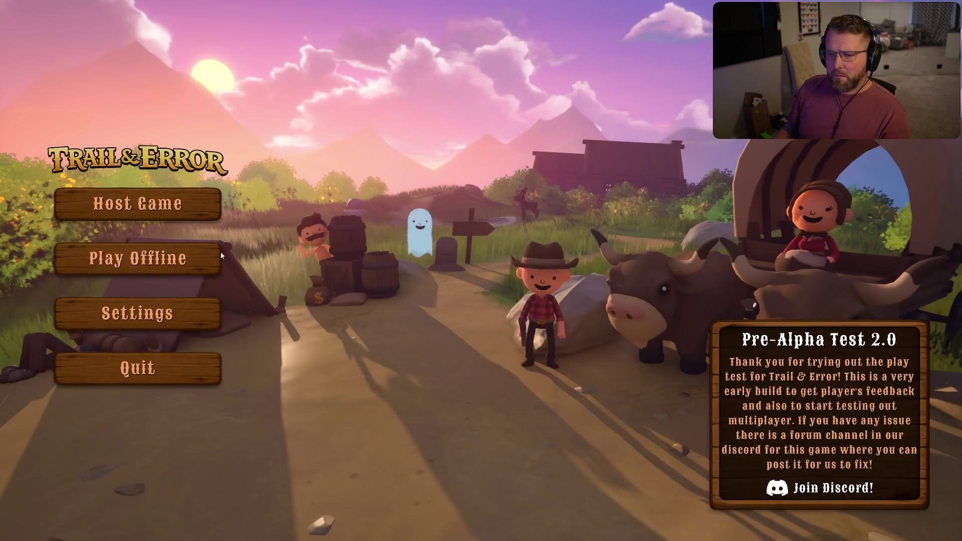
pyautogui.click(158, 256)
pyautogui.click(306, 416)
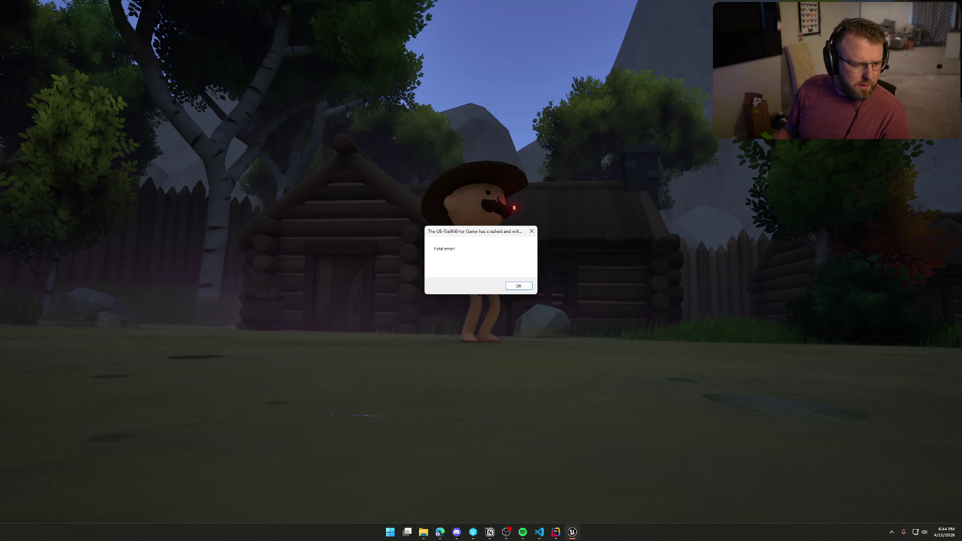
# Dismiss the 'Fatal error!' dialog with OK so the game closes
pyautogui.click(521, 285)
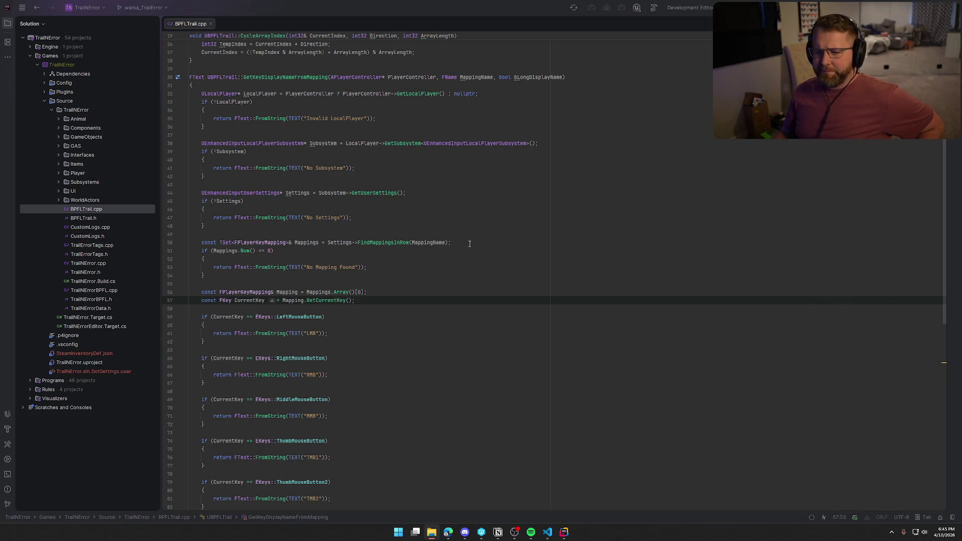
# Back in BPFLTrail.cpp, review the GetKeyDisplayNameFromMapping signature and the Mapping and CurrentKey lines 56–57
pyautogui.click(373, 299)
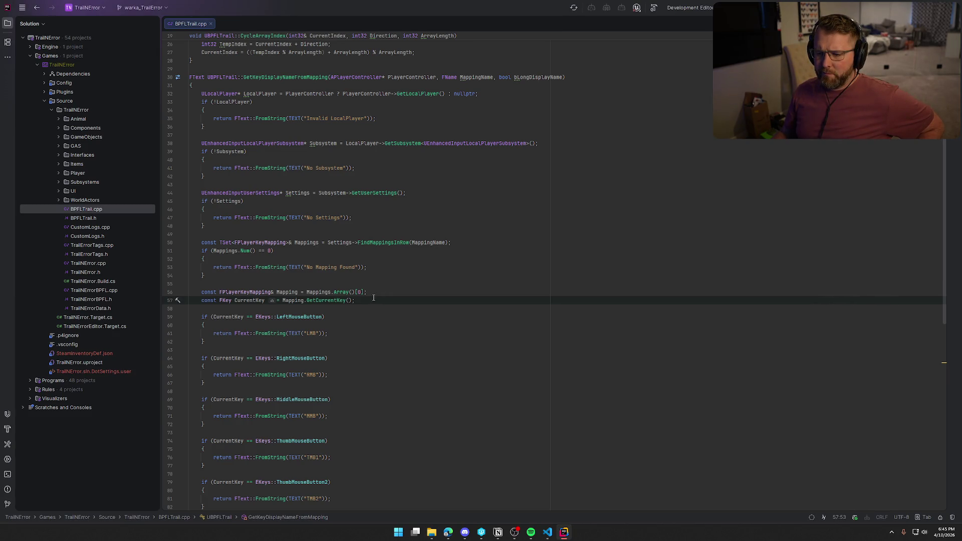
pyautogui.scroll(-6, 373, 297)
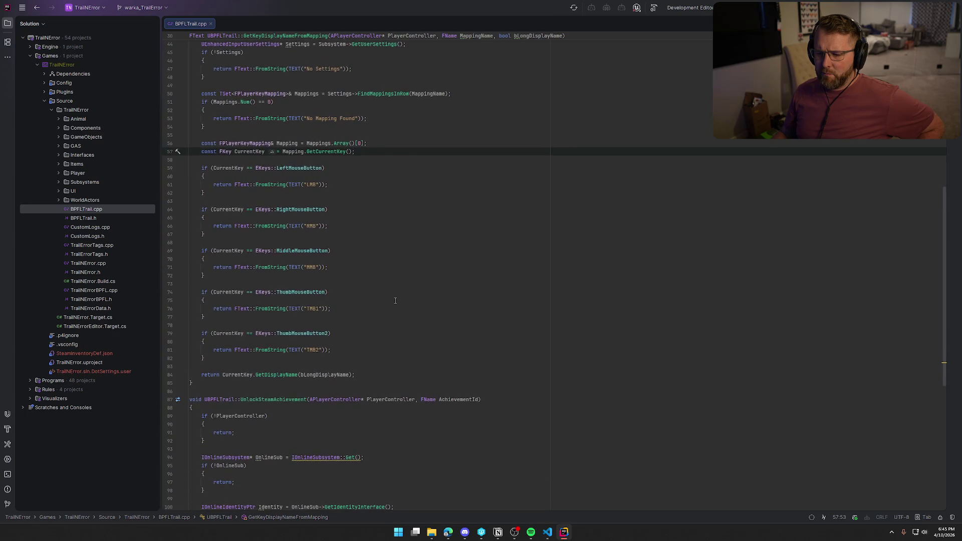
pyautogui.scroll(5, 395, 301)
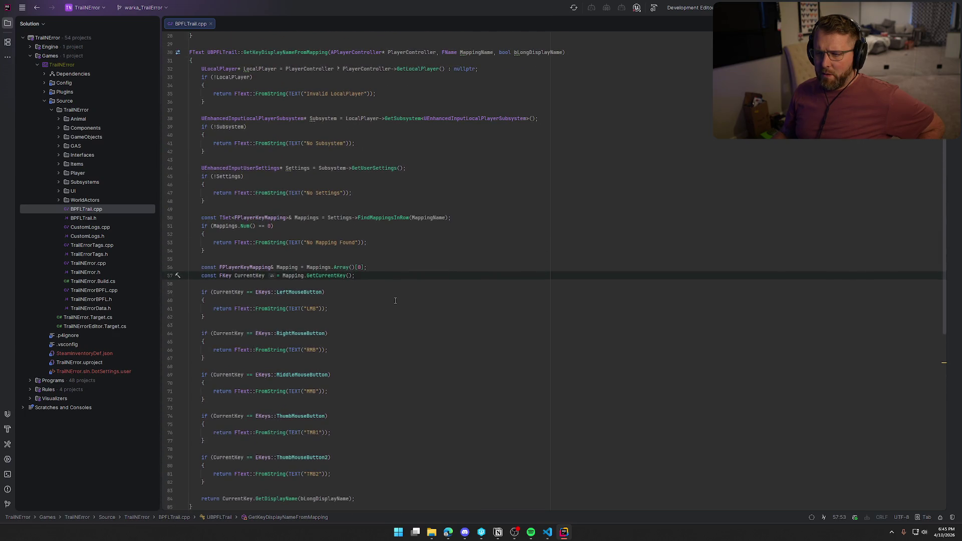
pyautogui.click(274, 54)
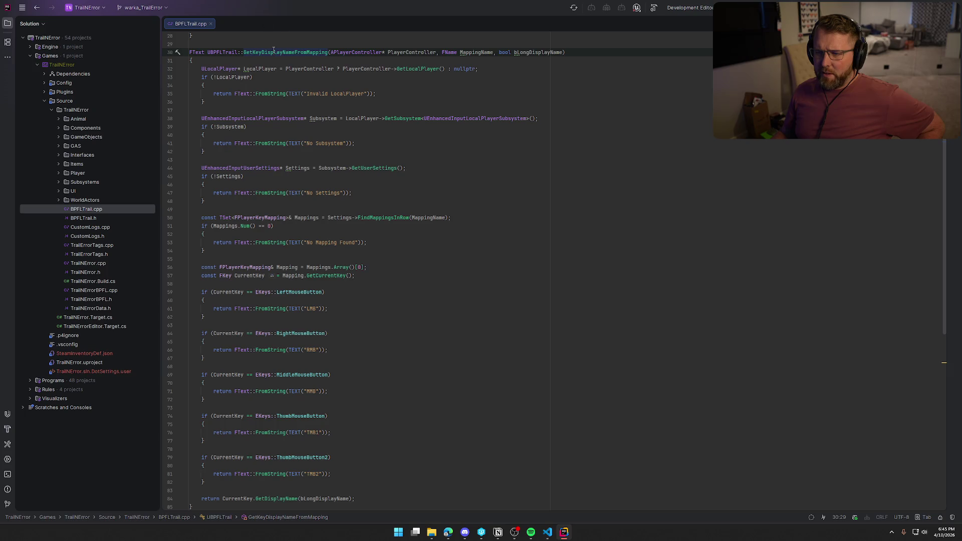
pyautogui.scroll(-4, 360, 294)
pyautogui.click(356, 176)
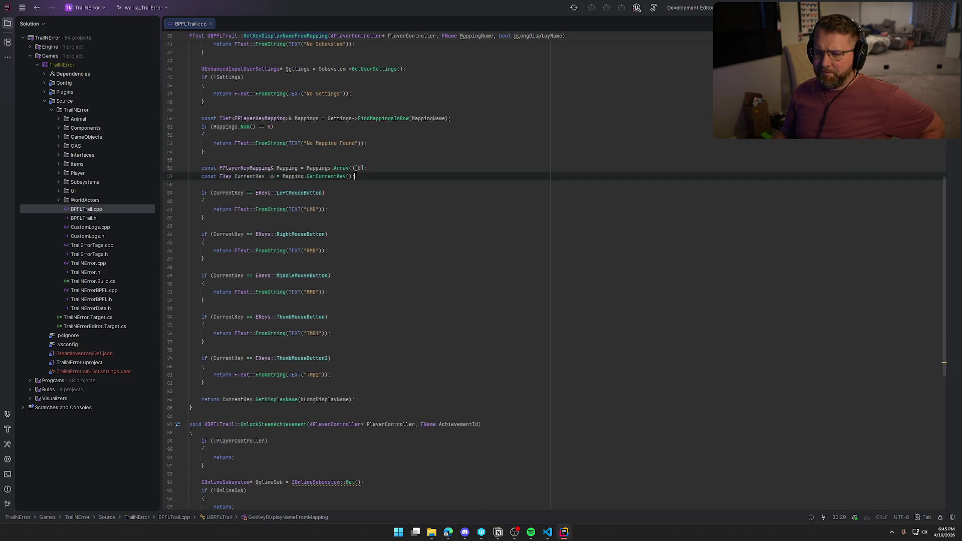
pyautogui.click(371, 168)
pyautogui.click(371, 177)
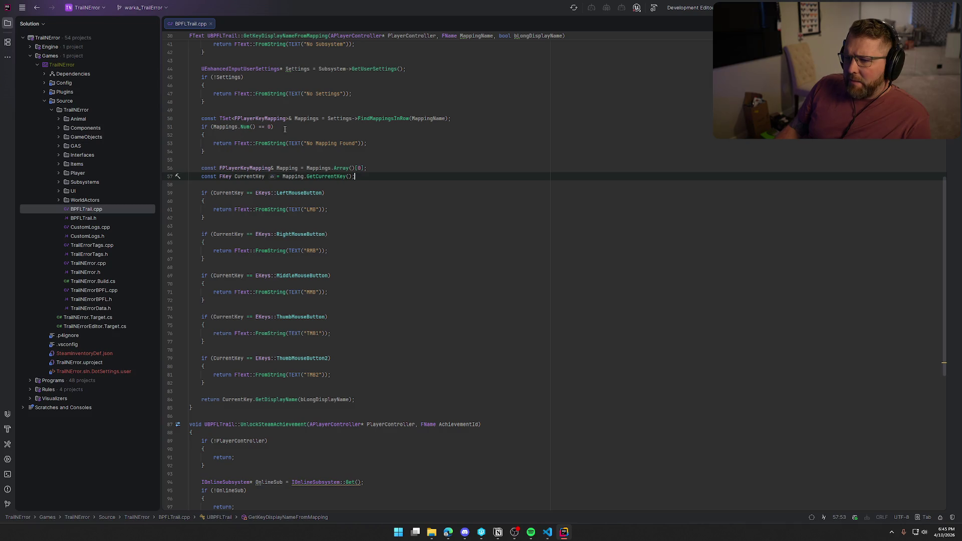
# Inspect the Mappings variable, its Num() == 0 'No Mapping Found' check, and Mapping's usage
pyautogui.doubleClick(317, 119)
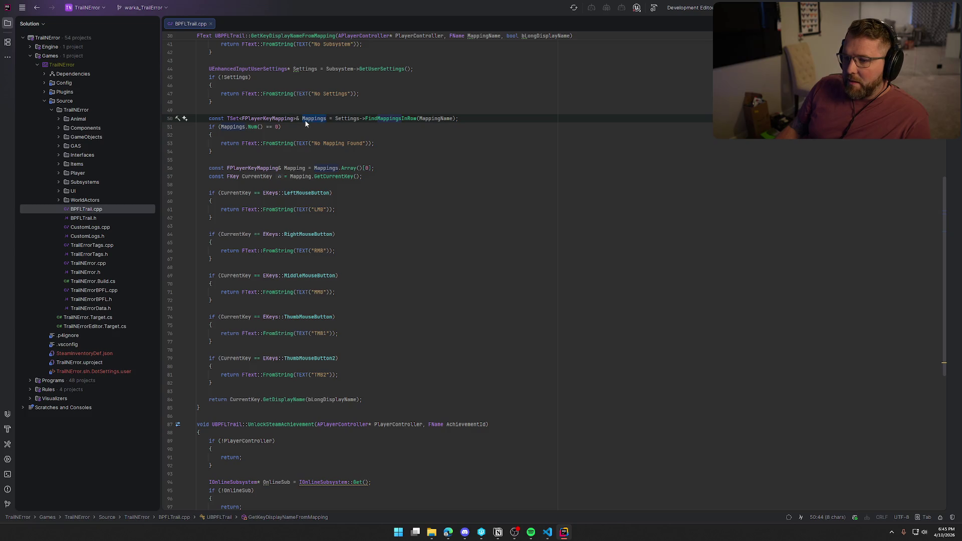
pyautogui.click(378, 143)
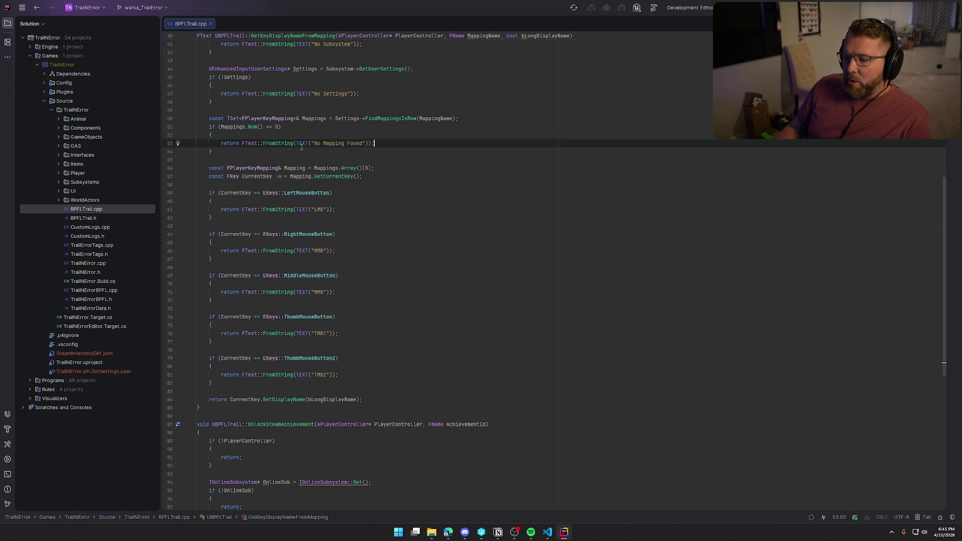
pyautogui.click(221, 144)
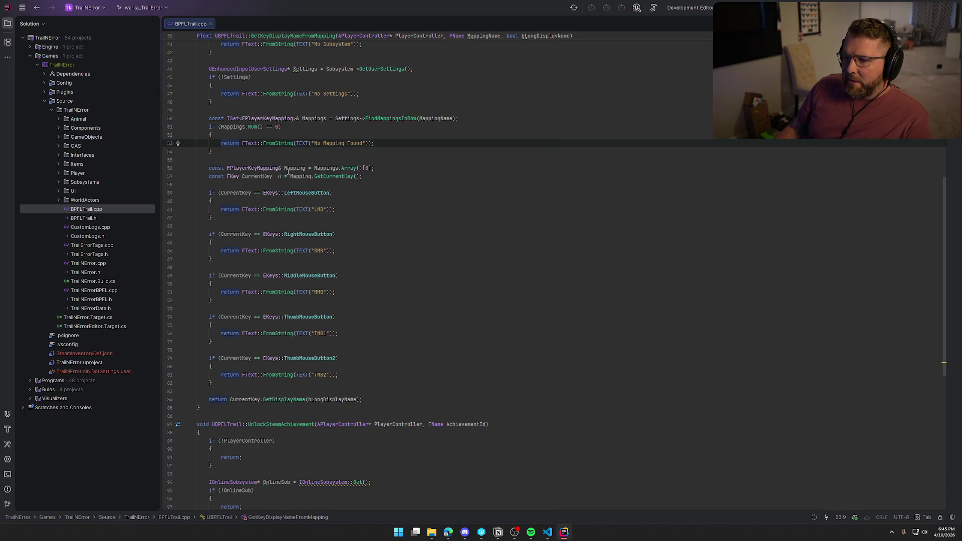
pyautogui.doubleClick(297, 169)
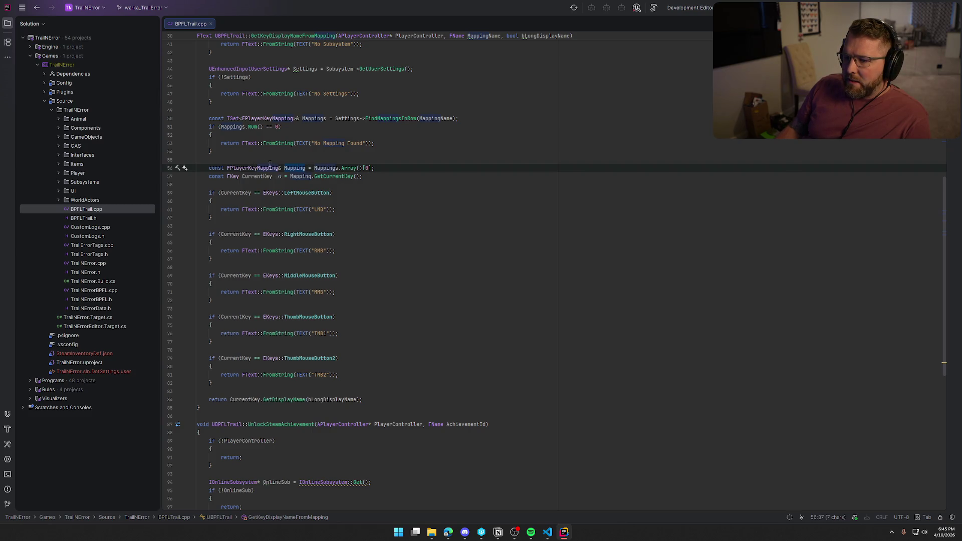
pyautogui.click(370, 168)
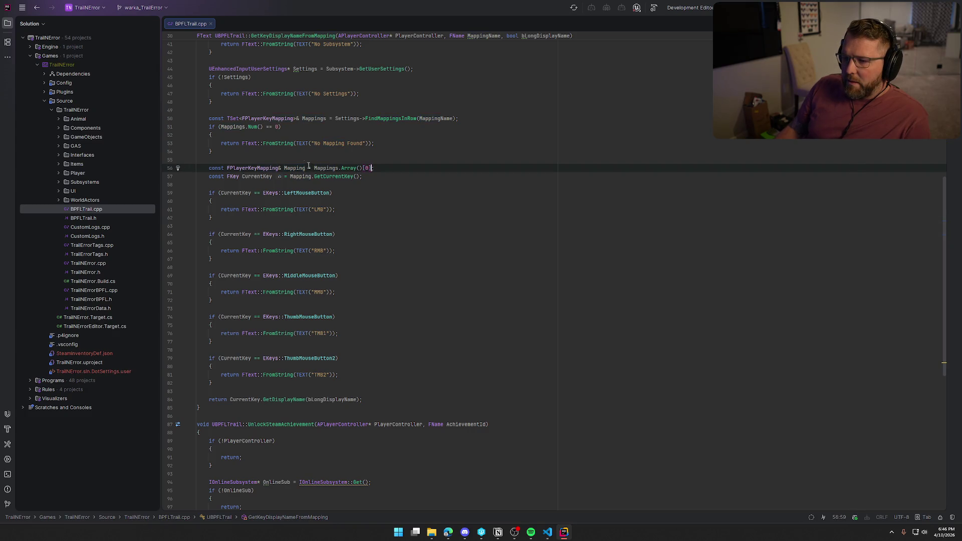
pyautogui.moveTo(221, 129); pyautogui.dragTo(288, 130)
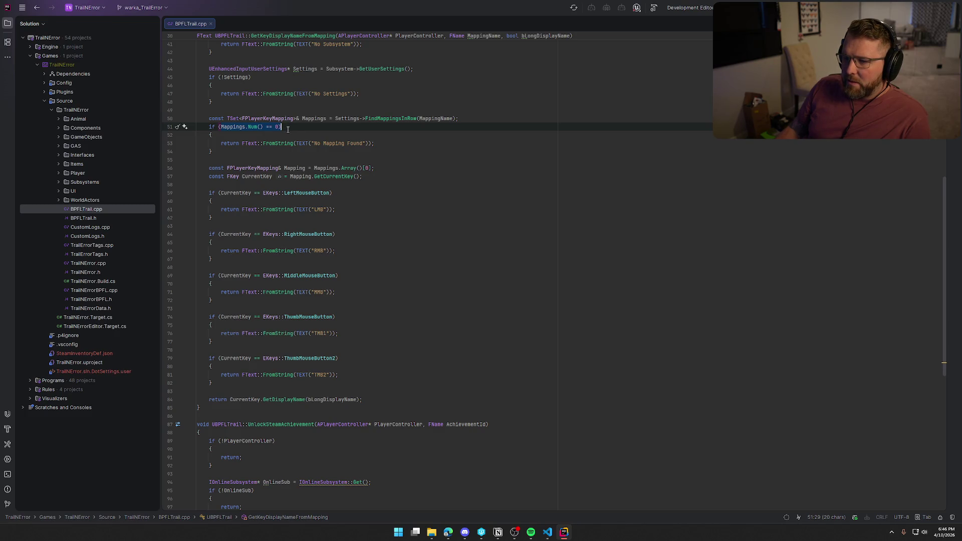
pyautogui.click(376, 168)
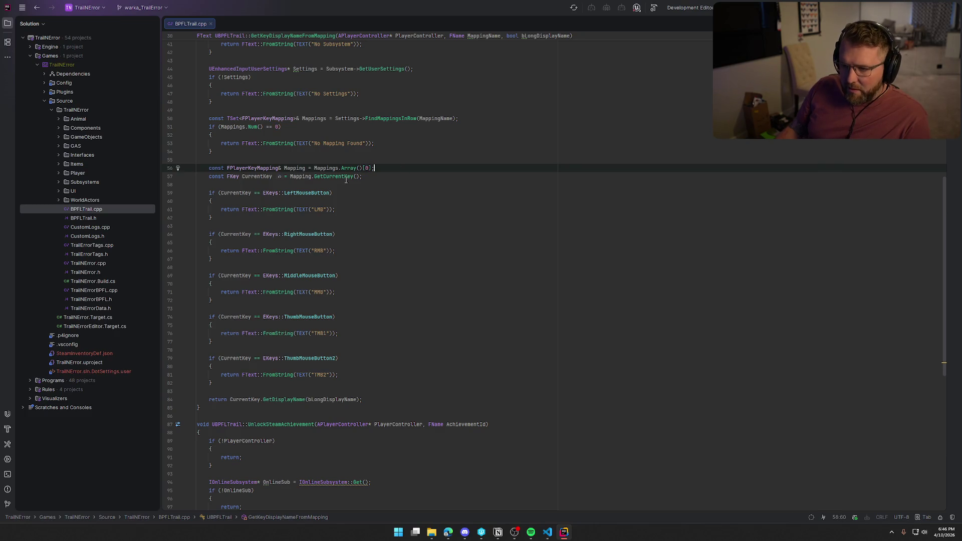
pyautogui.click(366, 176)
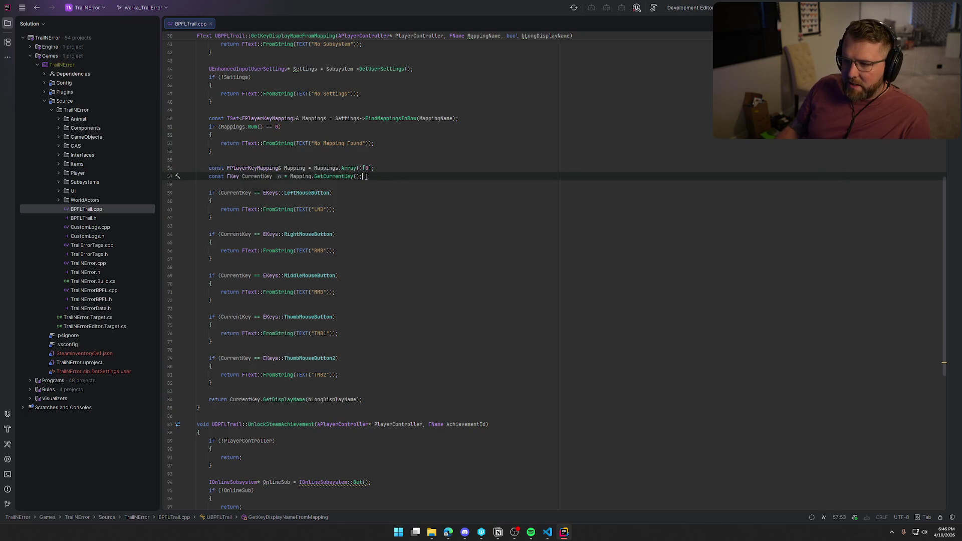
pyautogui.doubleClick(298, 178)
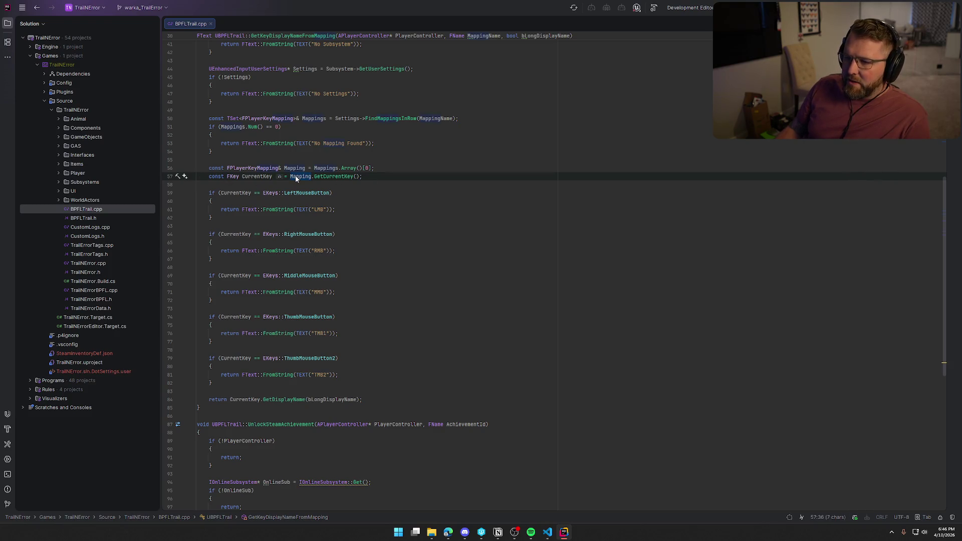
pyautogui.click(411, 169)
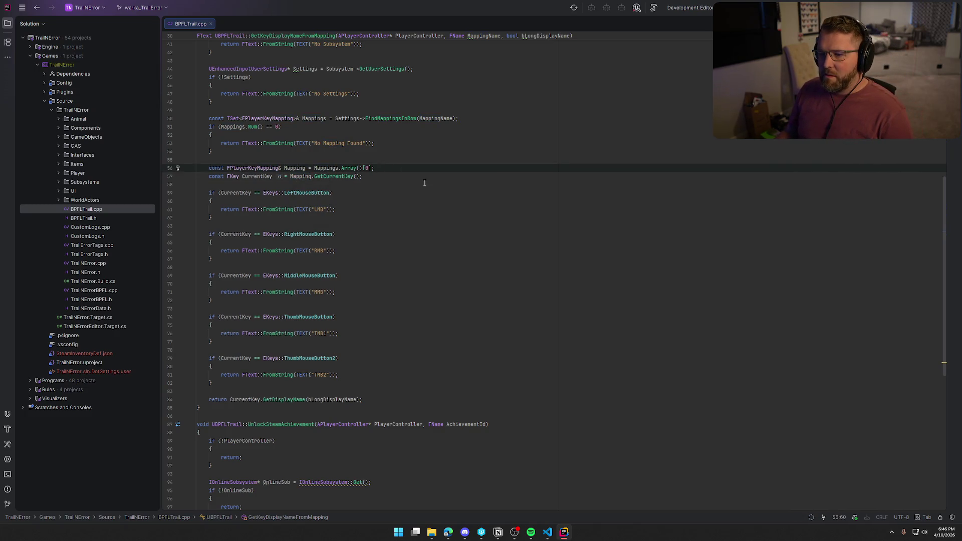
# Start rewriting line 56's const Mapping declaration as an 'if (...) {' block
pyautogui.press('BackSpace')
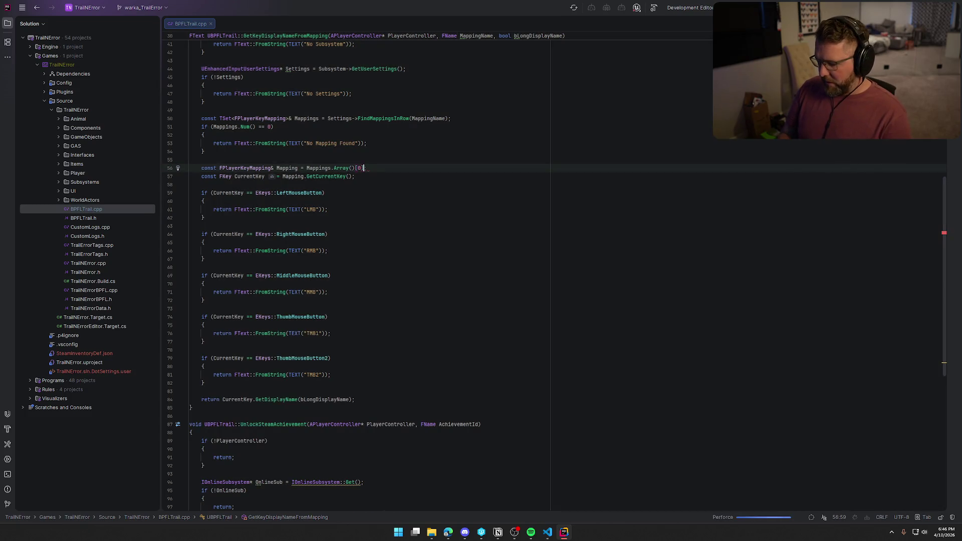
pyautogui.press('Home')
pyautogui.hotkey('ctrl', 'Delete')
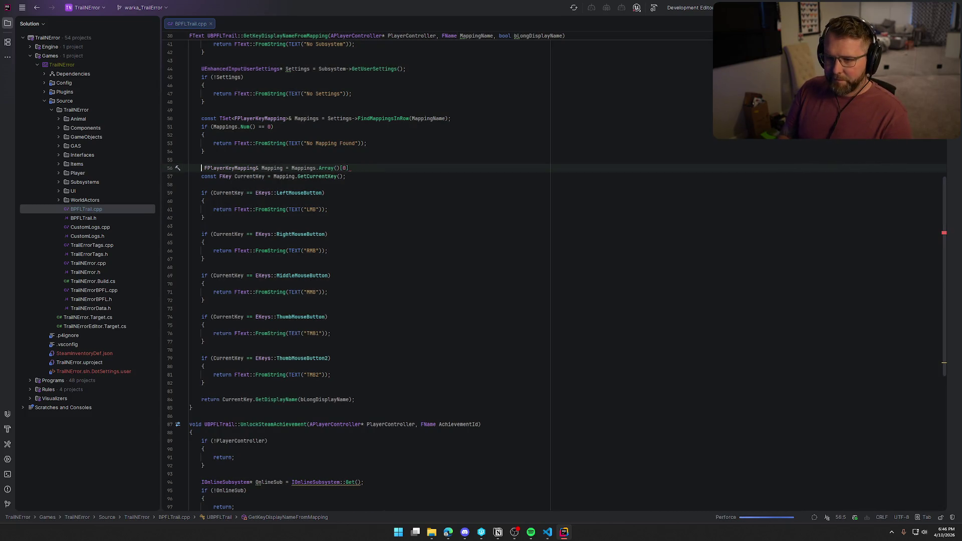
pyautogui.write('if (')
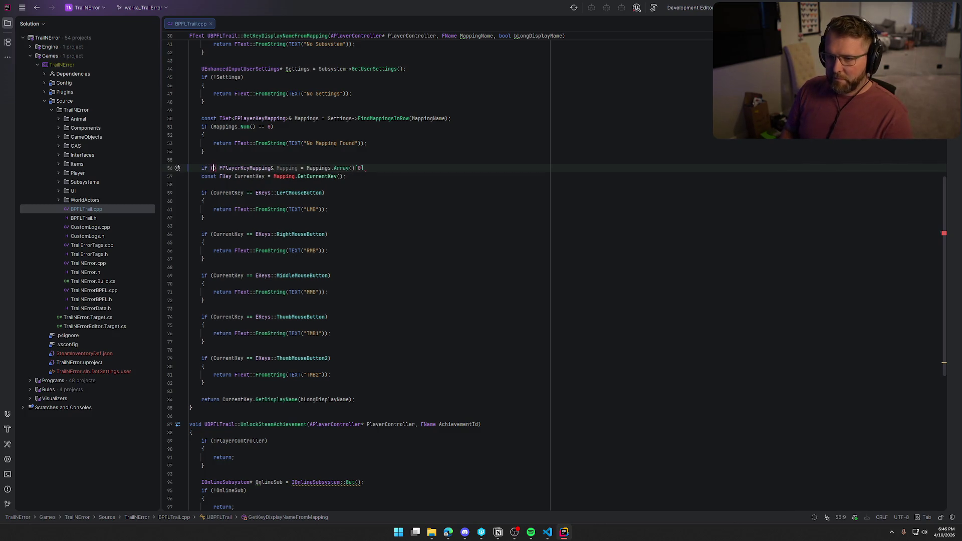
pyautogui.press('Delete')
pyautogui.press('Delete')
pyautogui.press('End')
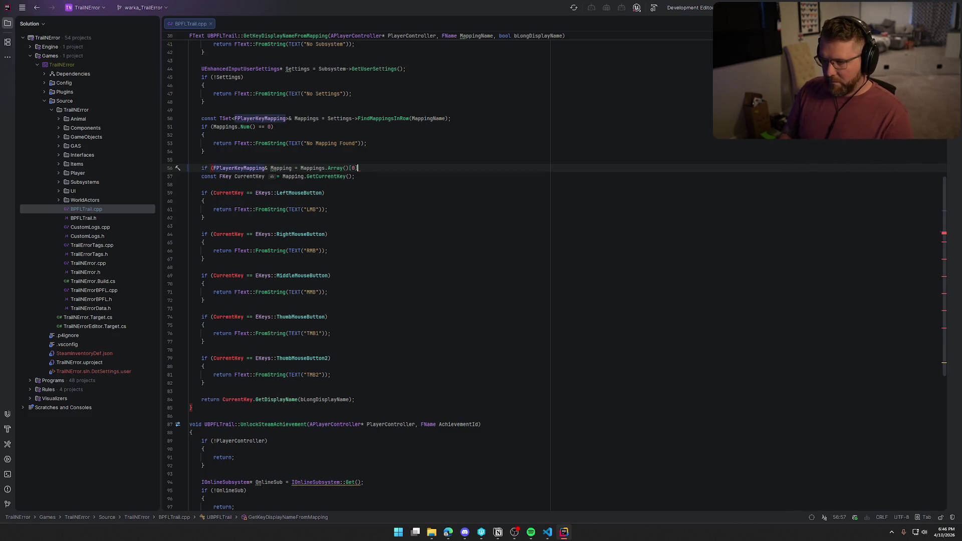
pyautogui.write(')')
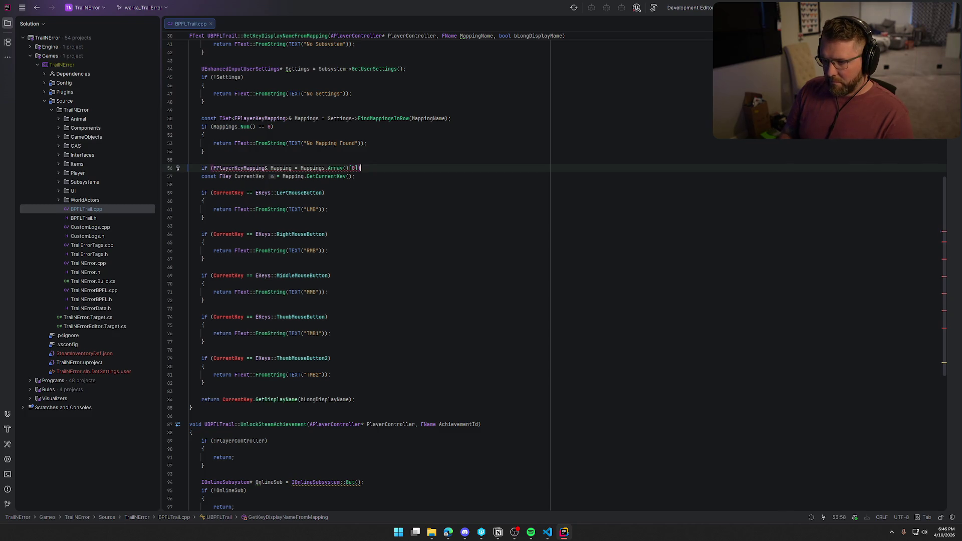
pyautogui.write('{')
pyautogui.press('Return')
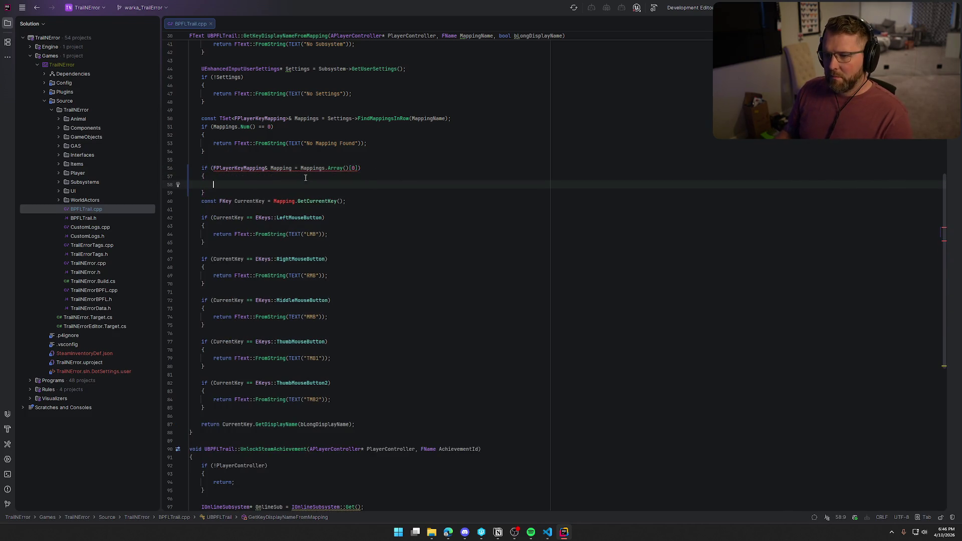
# Undo the if-block edits and restore the ';' ending the const Mapping declaration
pyautogui.moveTo(280, 168)
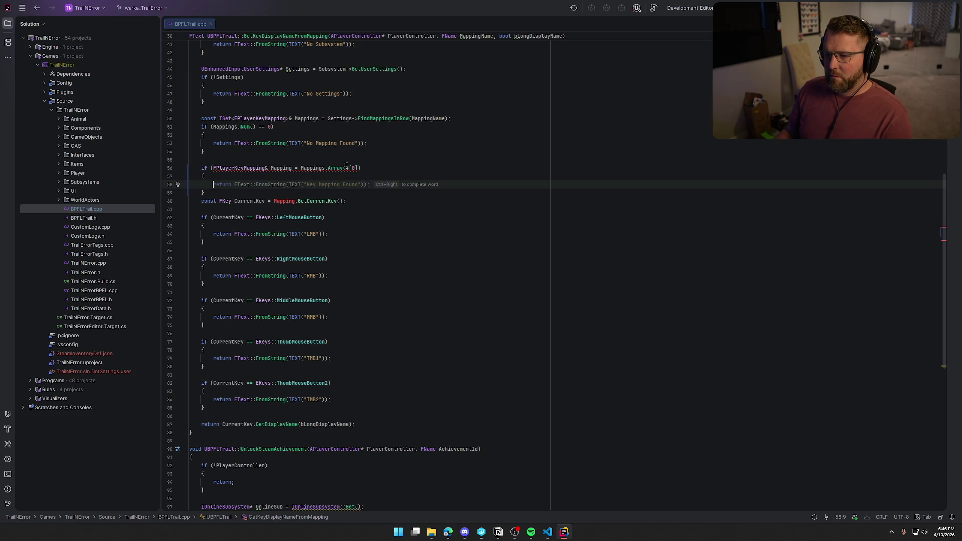
pyautogui.hotkey('ctrl', 'z')
pyautogui.hotkey('ctrl', 'z')
pyautogui.hotkey('ctrl', 'z')
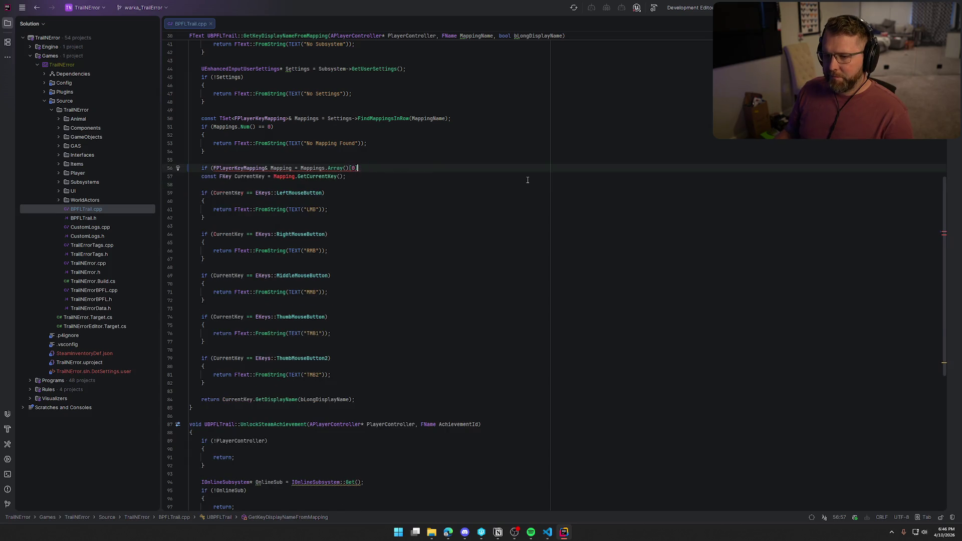
pyautogui.hotkey('ctrl', 'z')
pyautogui.hotkey('ctrl', 'z')
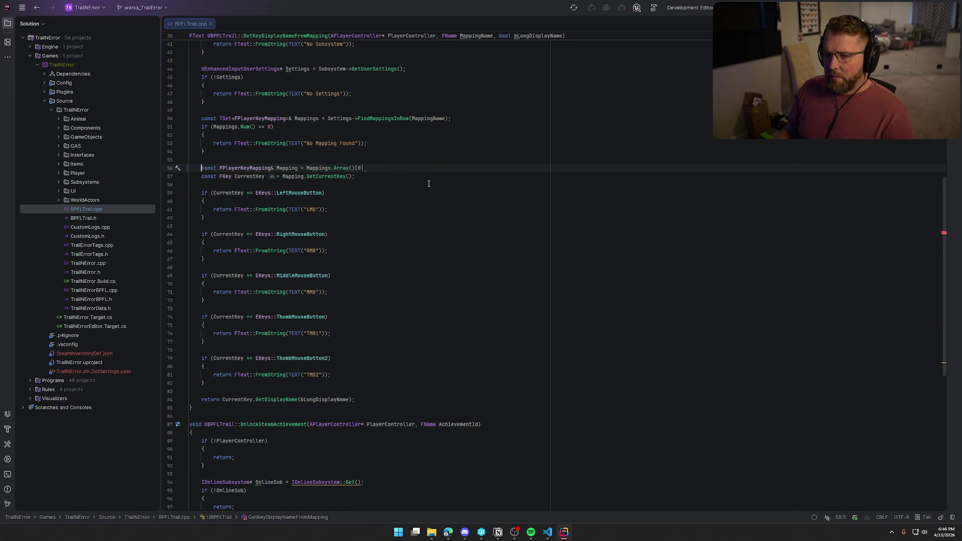
pyautogui.write(';')
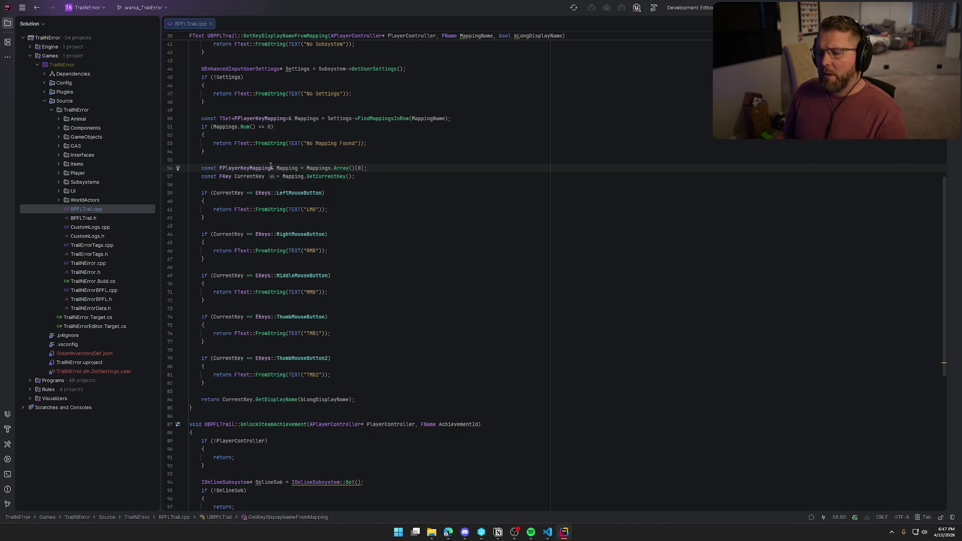
# Check the quick documentation for TSet, FPlayerKeyMapping and the Array() call on line 56
pyautogui.moveTo(228, 118)
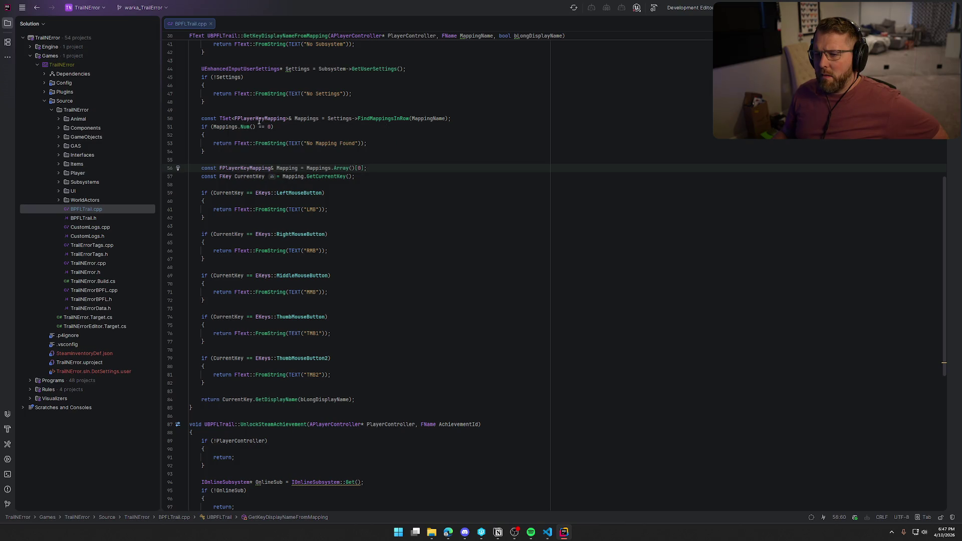
pyautogui.moveTo(263, 122)
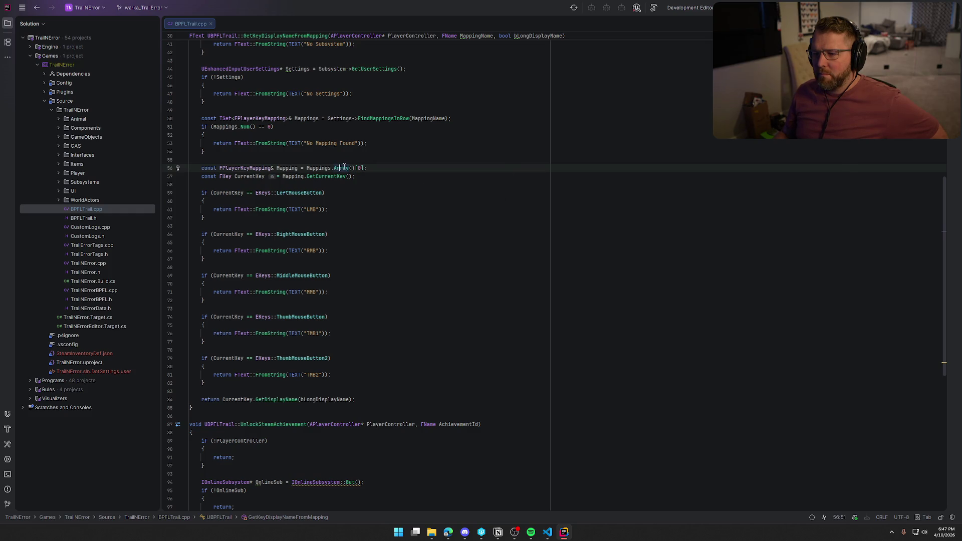
pyautogui.click(344, 165)
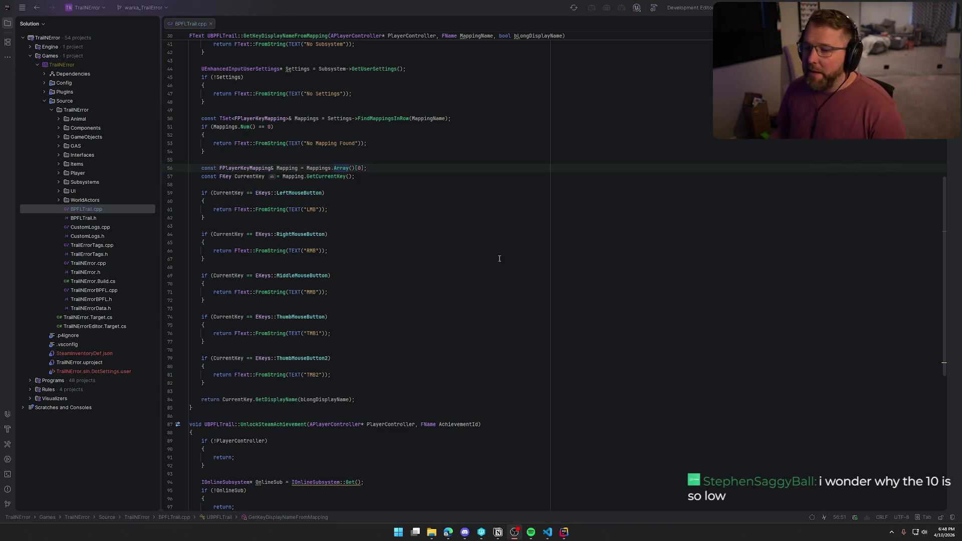
pyautogui.hotkey('alt', 'Tab')
pyautogui.press('End')
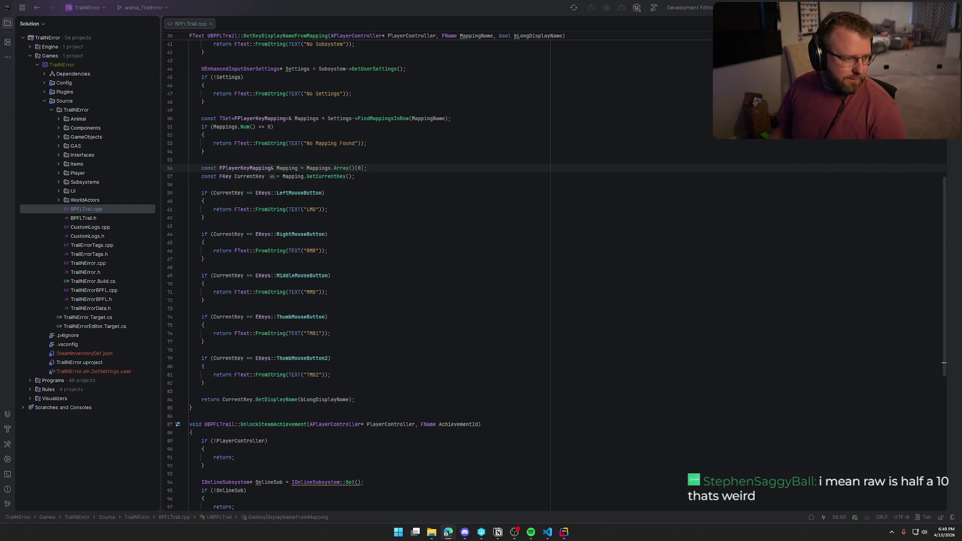
pyautogui.hotkey('alt', 'Tab')
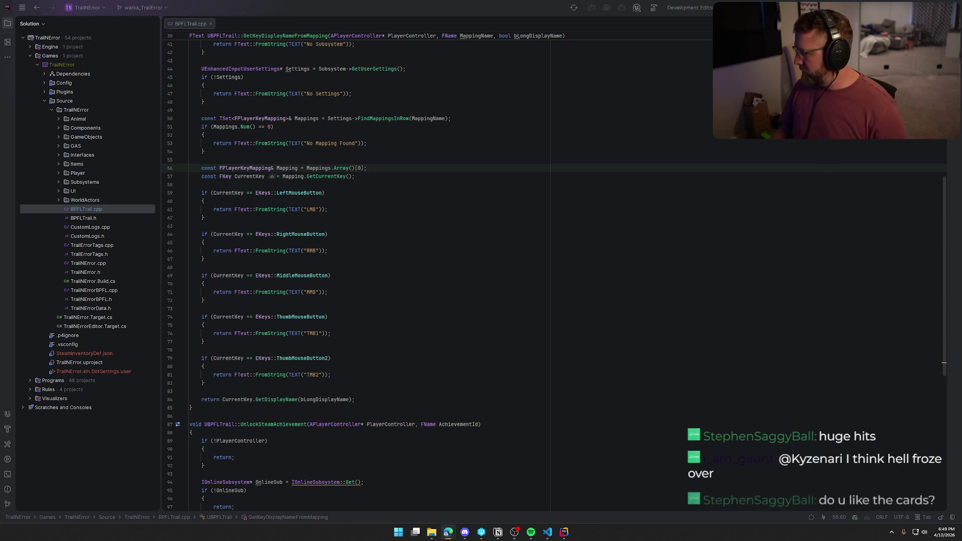
# Review the whole GetKeyDisplayNameFromMapping function, then place the caret at its line 30 header
pyautogui.click(461, 226)
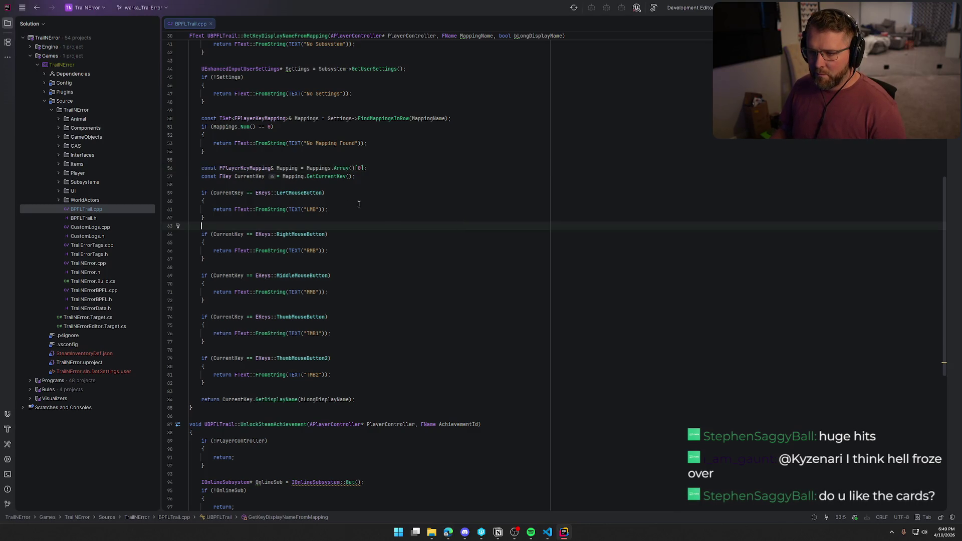
pyautogui.scroll(4, 359, 205)
pyautogui.click(190, 52)
pyautogui.scroll(-4, 196, 394)
pyautogui.keyDown('shift'); pyautogui.click(193, 410); pyautogui.keyUp('shift')
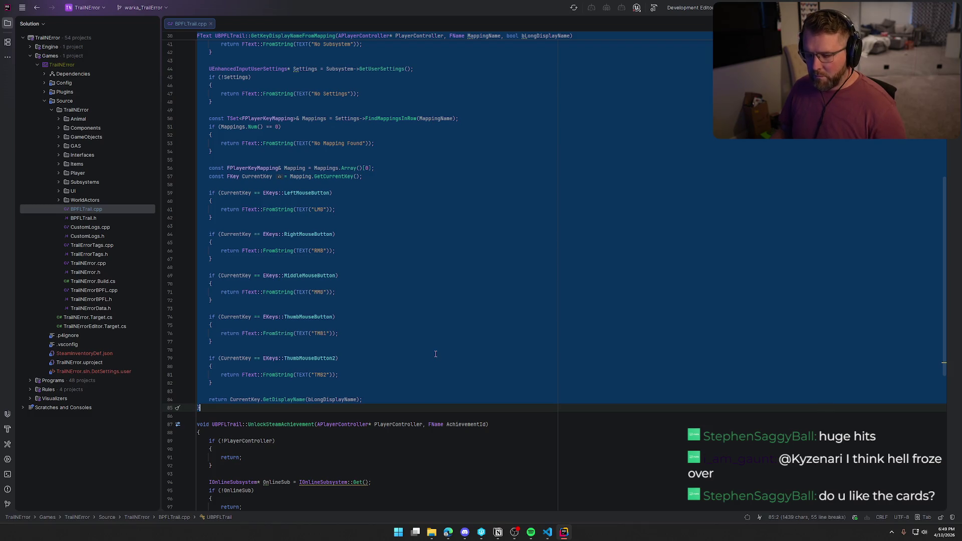
pyautogui.click(473, 355)
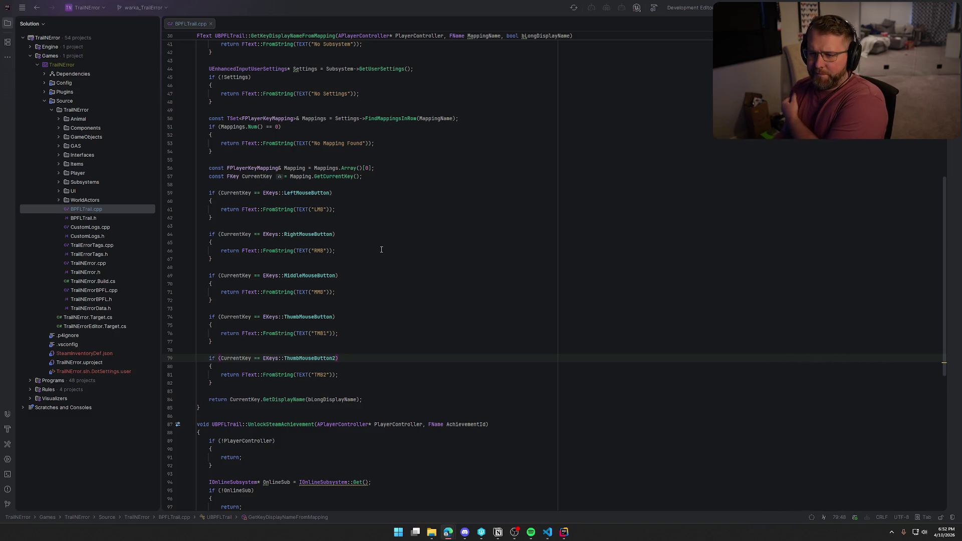
pyautogui.scroll(1, 381, 250)
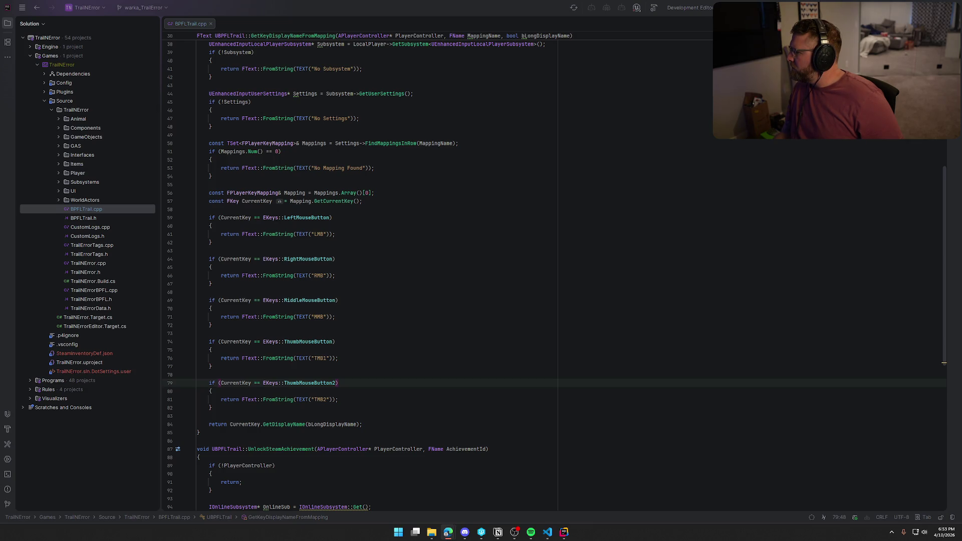
pyautogui.scroll(4, 205, 78)
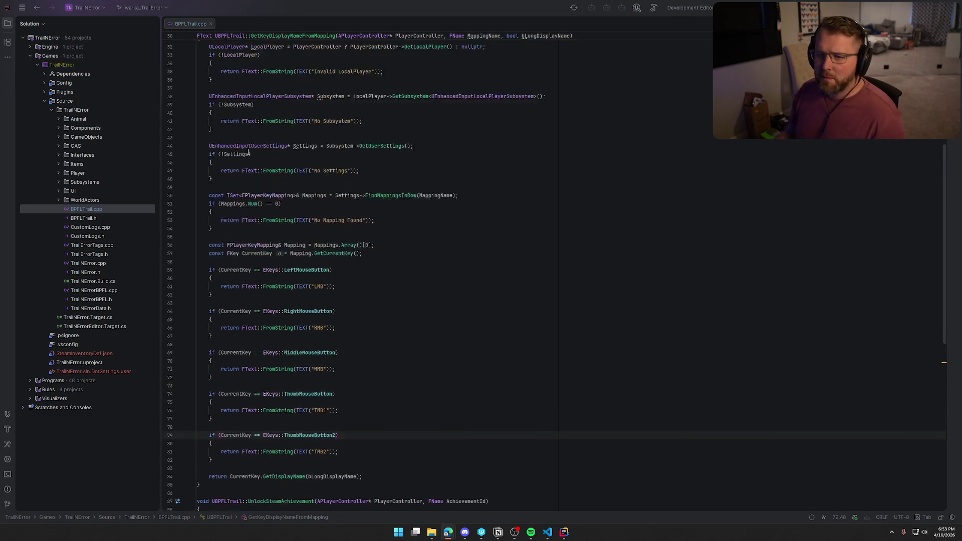
pyautogui.click(198, 78)
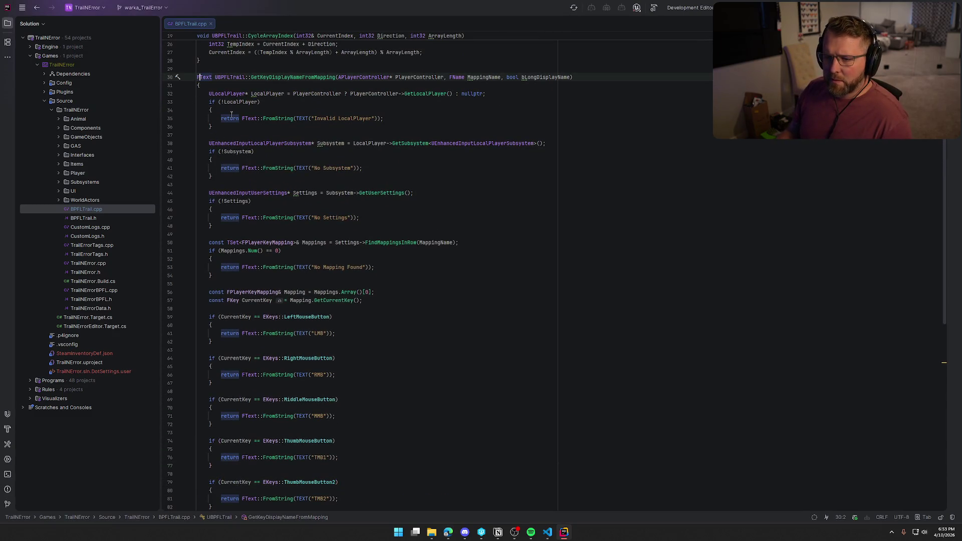
# Select GetKeyDisplayNameFromMapping through line 85 and paste the MappingArray-based replacement
pyautogui.scroll(-8, 350, 250)
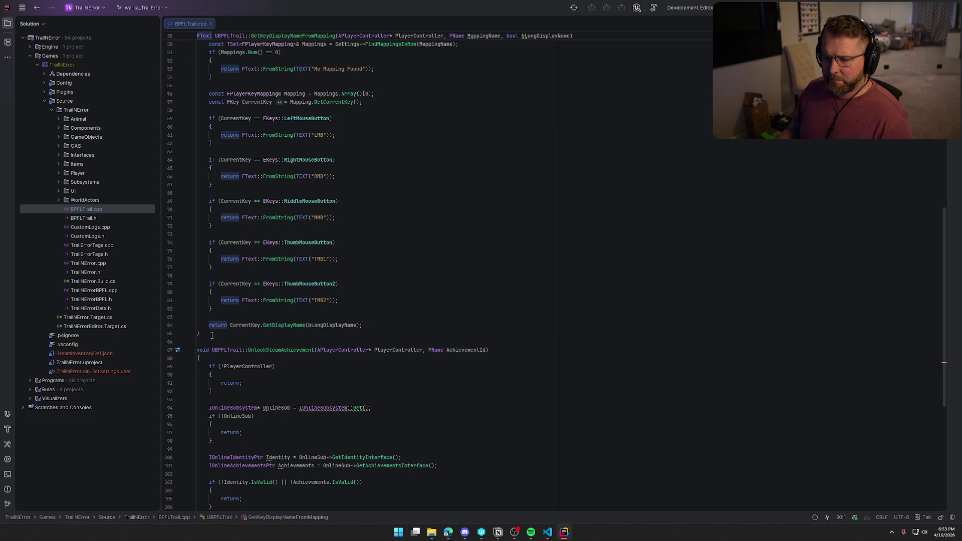
pyautogui.keyDown('shift'); pyautogui.click(421, 334); pyautogui.keyUp('shift')
pyautogui.write('FText UBPFLTrail::GetKeyDisplayNameFromMapping(APlayerController* PlayerController, FName MappingName, bool bLongDisplayName) { \tULocalPlayer* LocalPlayer = PlayerController ? PlayerController->GetLocalPlayer() : nullptr; \tif (!LocalPlayer) \t{ \t\treturn FText::FromString(TEXT("Invalid LocalPlayer")); \t}  \tUEnhancedInputLocalPlayerSubsystem* Subsystem = LocalPlayer->GetSubsystem<UEnhancedInputLocalPlayerSubsystem>(); \tif (!Subsystem) \t{ \t\treturn FText::FromString(TEXT("No Subsystem")); \t}  \tUEnhancedInputUserSettings* Settings = Subsystem->GetUserSettings(); \tif (!Settings) \t{ \t\treturn FText::FromString(TEXT("No Settings")); \t}  \tconst TSet<FPlayerKeyMapping>& Mappings = Settings->FindMappingsInRow(MappingName); \tif (Mappings.Num() == 0) \t{ \t\treturn FText::FromString(TEXT("No Mapping Found")); \t}  \tconst TArray<FPlayerKeyMapping> MappingArray = Mappings.Array(); \tconst FKey CurrentKey = MappingArray[0].GetCurrentKey();  \tif (CurrentKey == EKeys::LeftMouseButton) \t{ \t\treturn FText::FromString(TEXT("LMB")); \t}  \tif (CurrentKey == EKeys::RightMouseButton) \t{ \t\treturn FText::FromString(TEXT("RMB")); \t}  \tif (CurrentKey == EKeys::MiddleMouseButton) \t{ \t\treturn FText::FromString(TEXT("MMB")); \t}  \tif (CurrentKey == EKeys::ThumbMouseButton) \t{ \t\treturn FText::FromString(TEXT("TMB1")); \t}  \tif (CurrentKey == EKeys::ThumbMouseButton2) \t{ \t\treturn FText::FromString(TEXT("TMB2")); \t}  \treturn CurrentKey.GetDisplayName(bLongDisplayName); }')
pyautogui.scroll(8, 476, 270)
pyautogui.scroll(3, 477, 296)
pyautogui.scroll(-3, 478, 296)
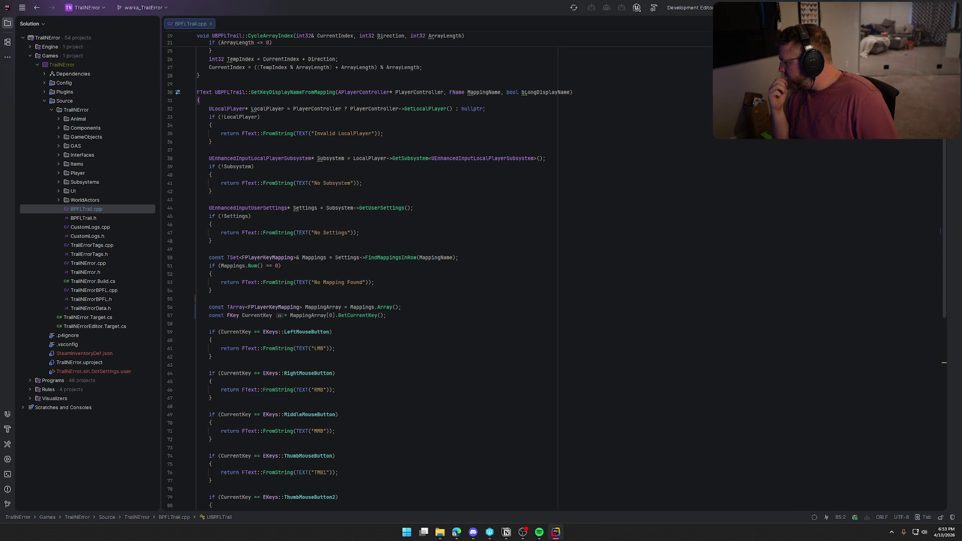
# Return to Rider and start building the project with Ctrl+Shift+B
pyautogui.hotkey('alt', 'Tab')
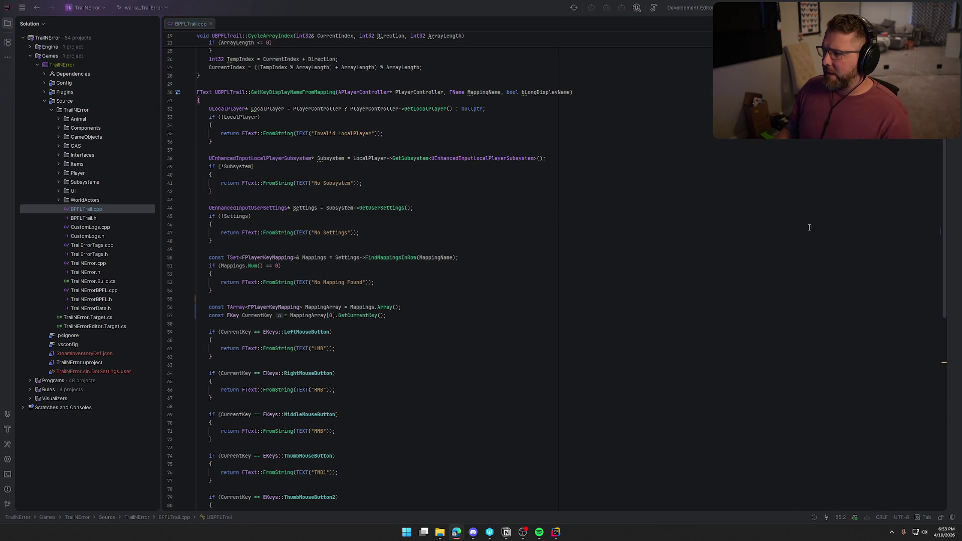
pyautogui.hotkey('alt', 'Tab')
pyautogui.hotkey('ctrl', 'shift', 'b')
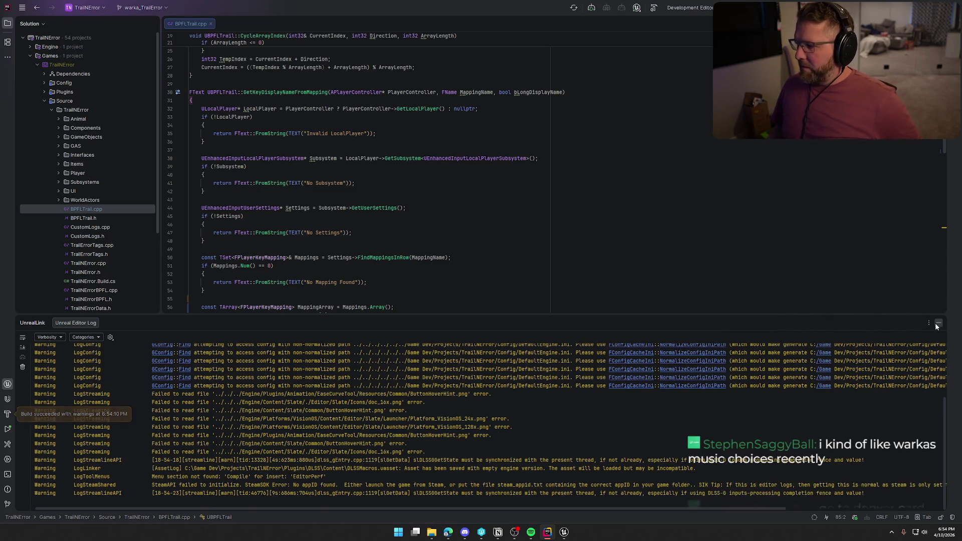
# Close the build log panel after the build succeeds with warnings
pyautogui.click(935, 323)
# Package Trail & Error for Windows into the Saved\Builds folder via Platforms > Package Project
pyautogui.click(564, 533)
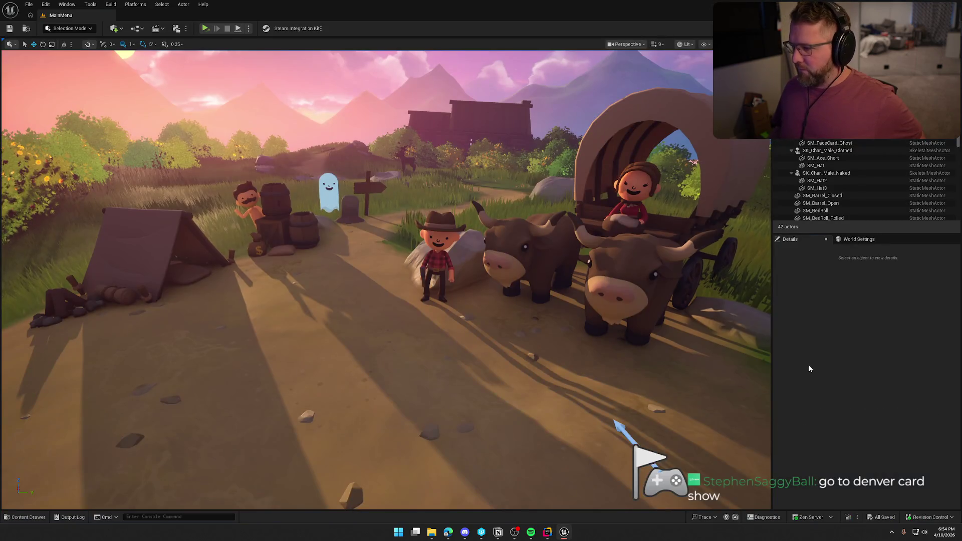
pyautogui.click(135, 5)
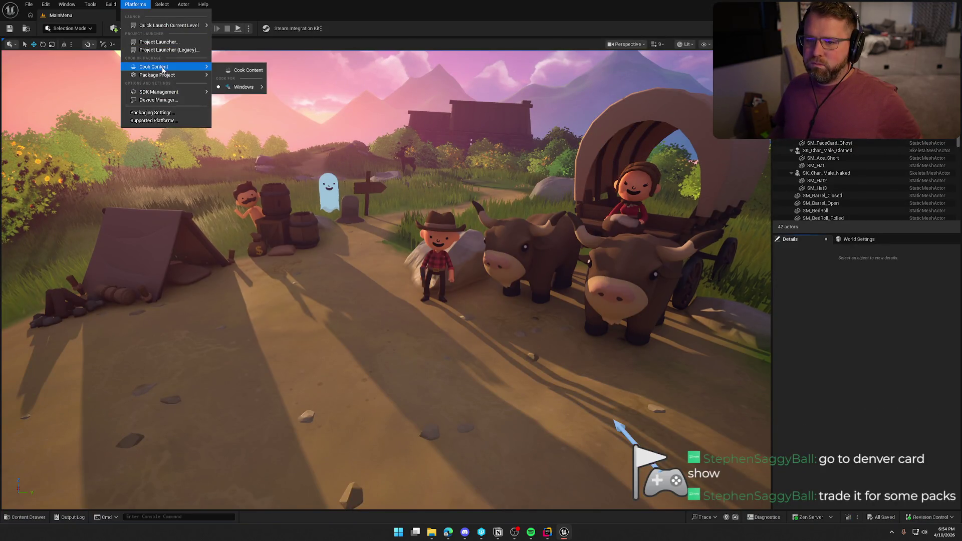
pyautogui.moveTo(180, 75)
pyautogui.click(246, 79)
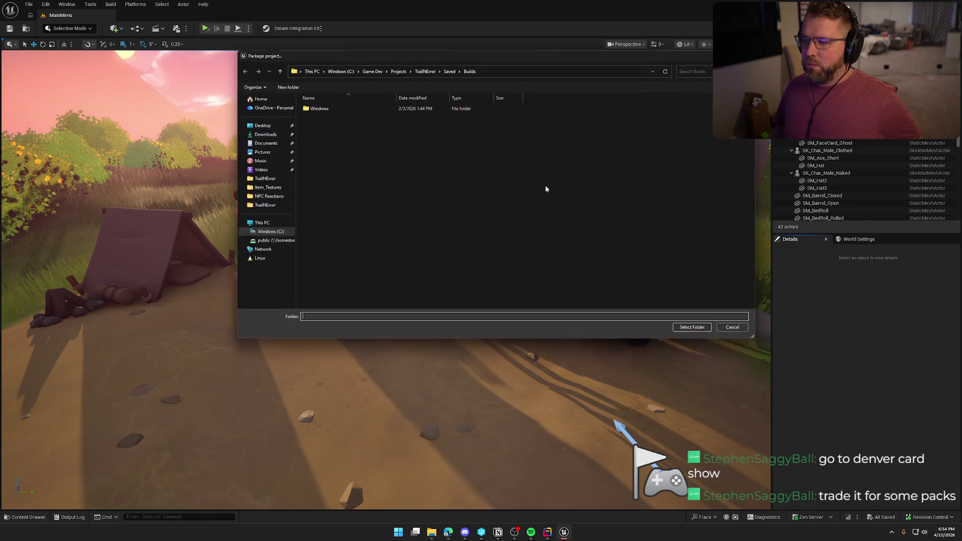
pyautogui.click(696, 331)
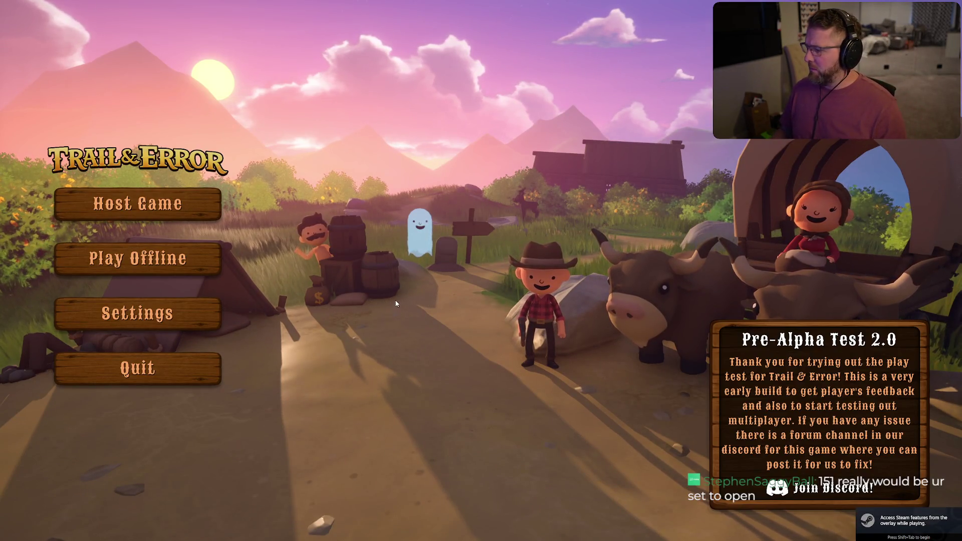
# Toggle the Steam overlay, then start a Play Offline game on Statistically Concerning difficulty
pyautogui.hotkey('shift', 'Tab')
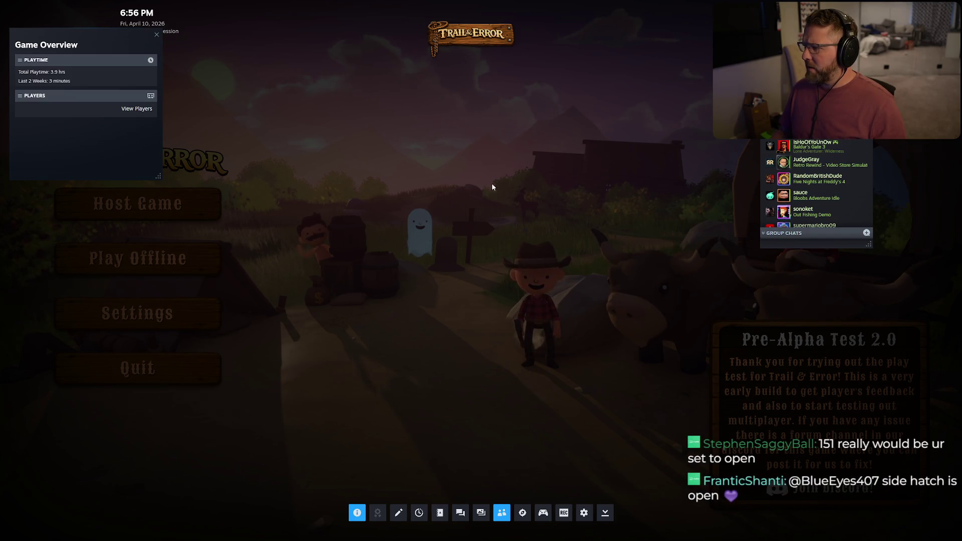
pyautogui.hotkey('shift', 'Tab')
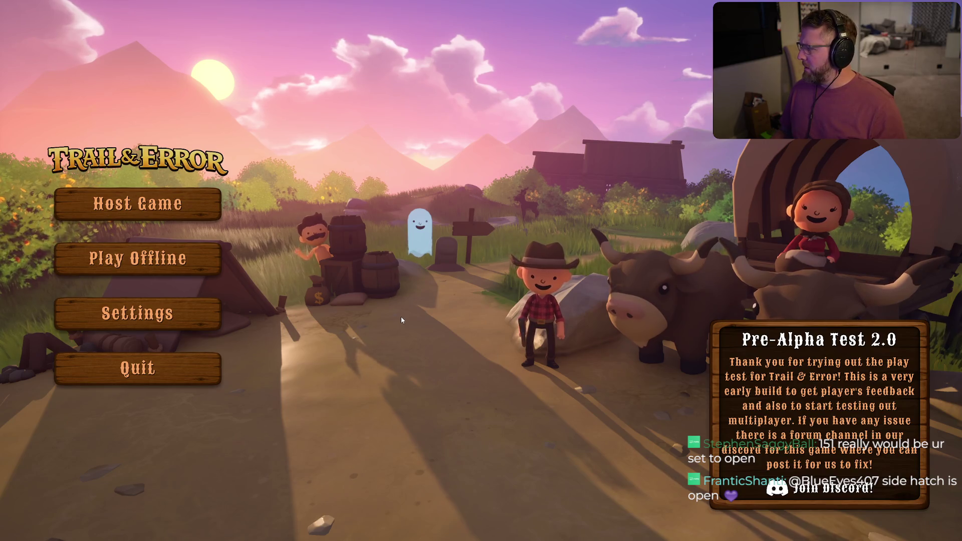
pyautogui.click(154, 263)
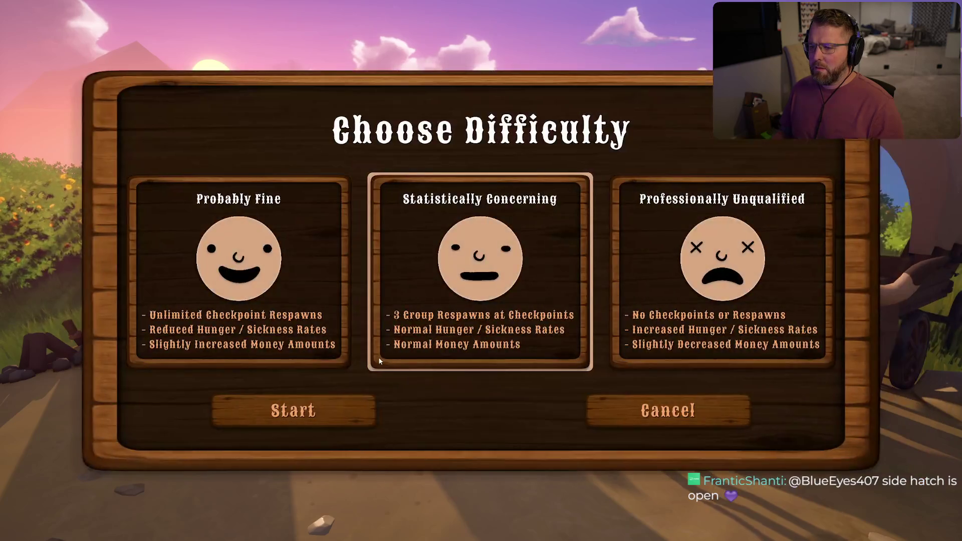
pyautogui.click(373, 408)
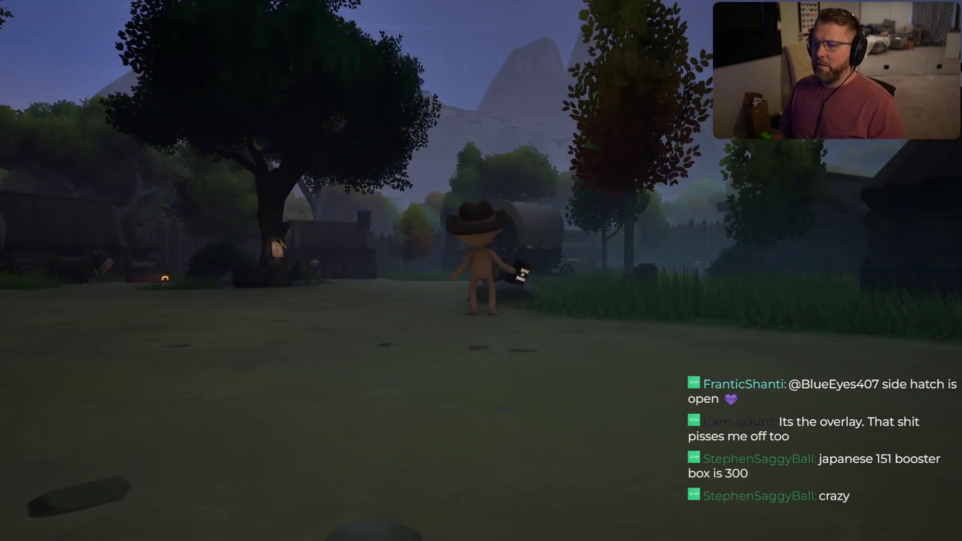
# Drop the tutorial book and run 'Obj List' in the in-game console
pyautogui.hotkey('shift', 'w')
pyautogui.rightClick(470, 292)
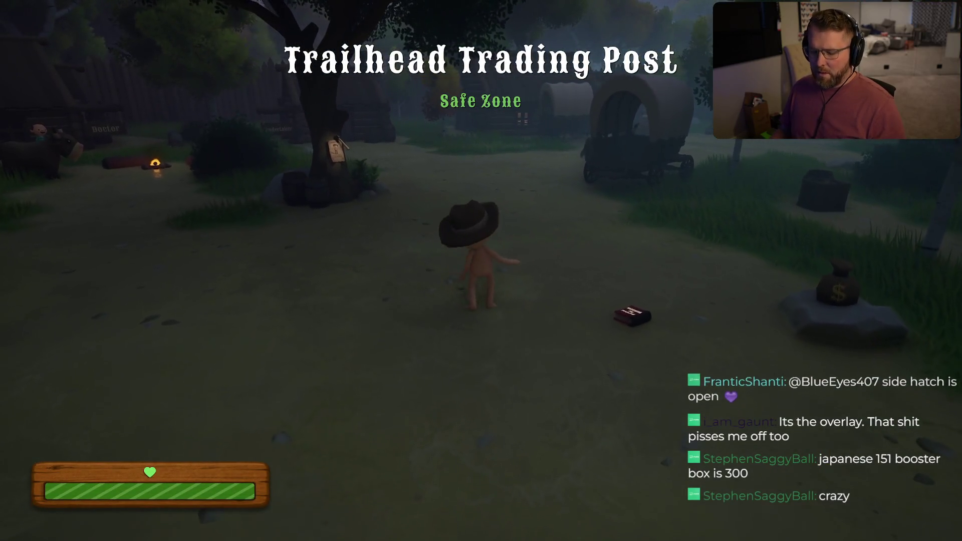
pyautogui.press('super')
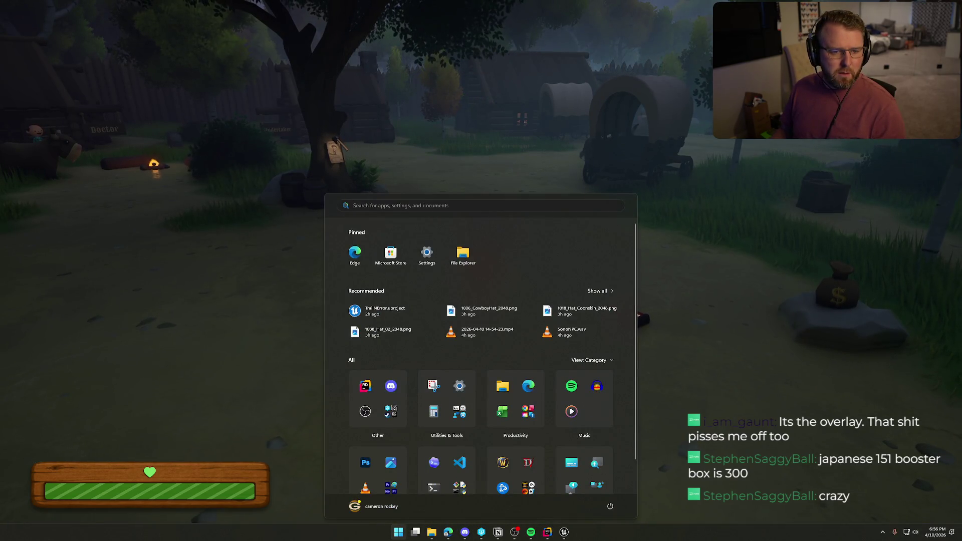
pyautogui.press('super')
pyautogui.press('`')
pyautogui.write('Obj List')
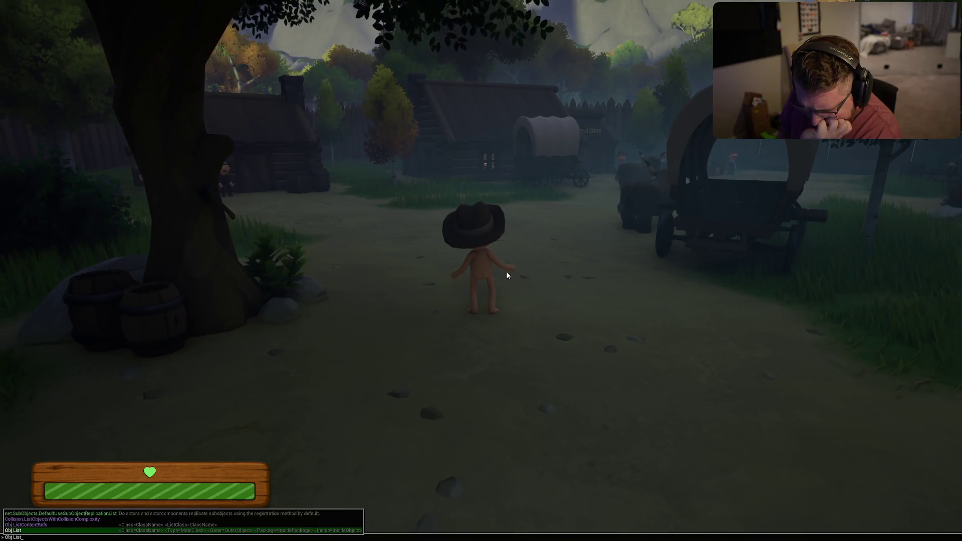
pyautogui.press('Return')
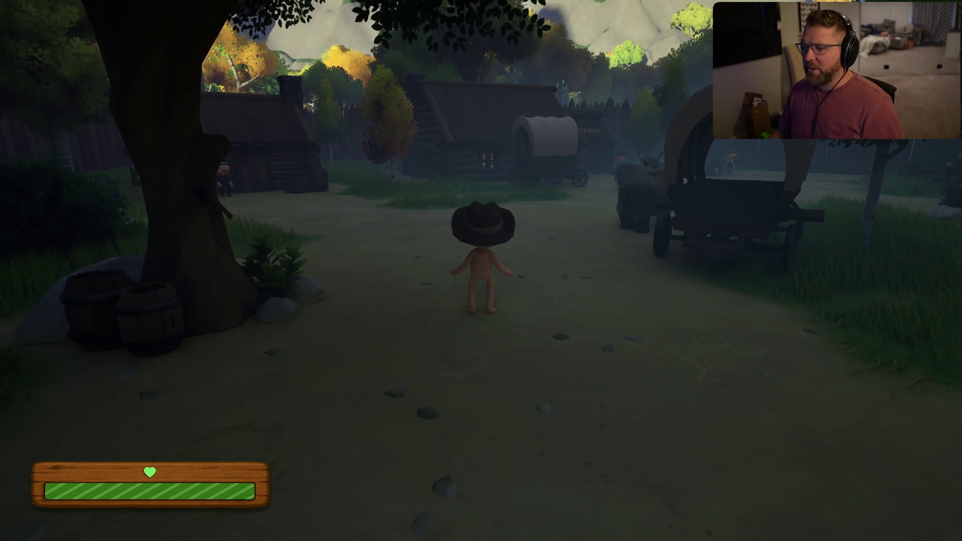
# Mount a nearby ox, ride it toward the gate, then dismount and sprint toward the houses
pyautogui.press('w')
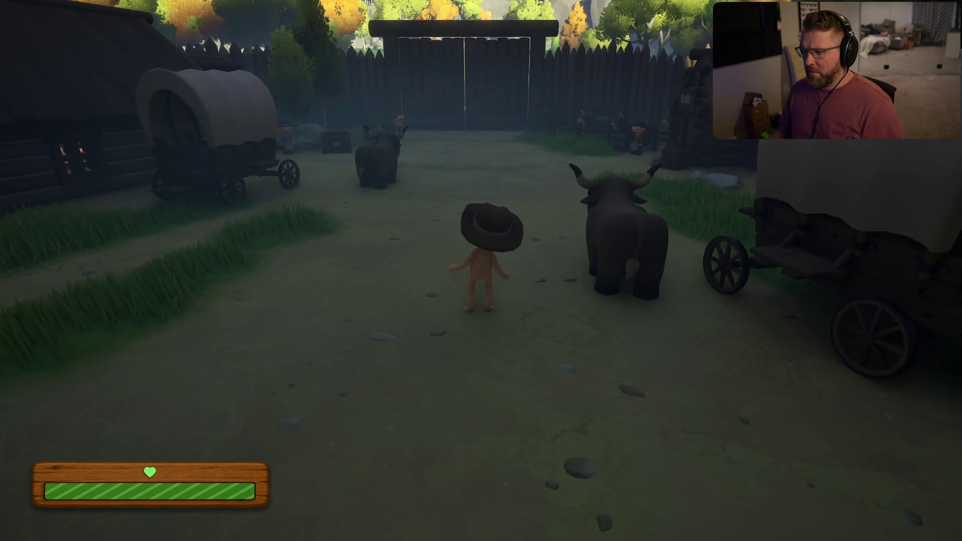
pyautogui.press('e')
pyautogui.press('w')
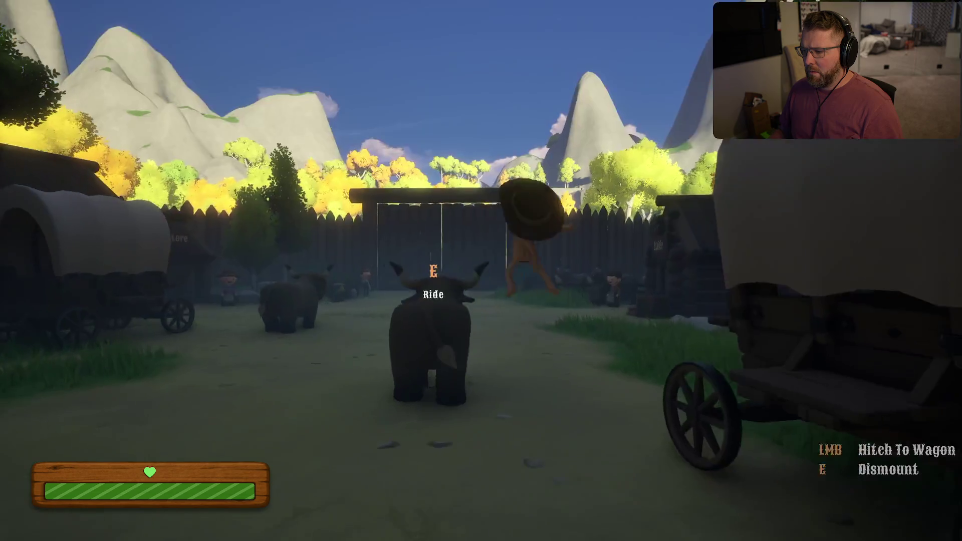
pyautogui.press('e')
pyautogui.press('s')
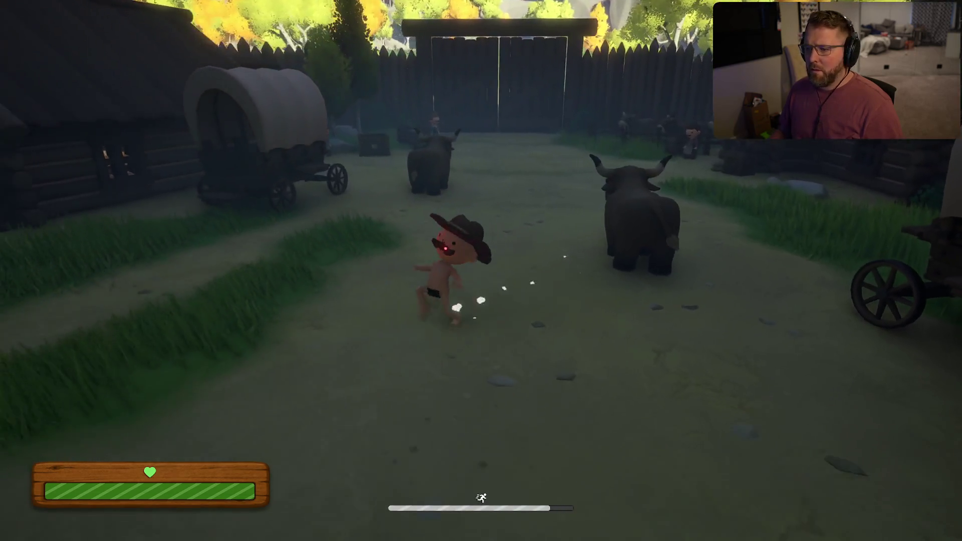
pyautogui.hotkey('shift', 'w')
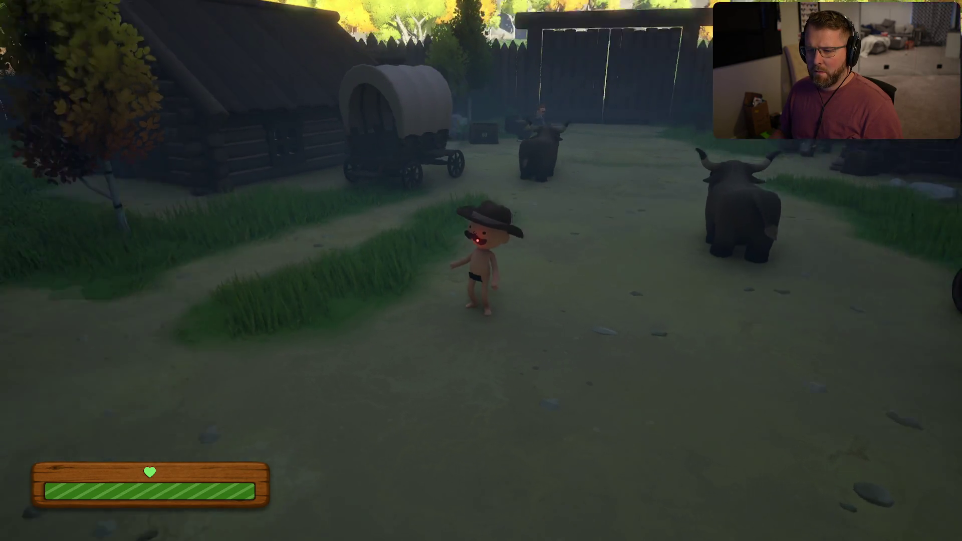
pyautogui.hotkey('shift', 'w')
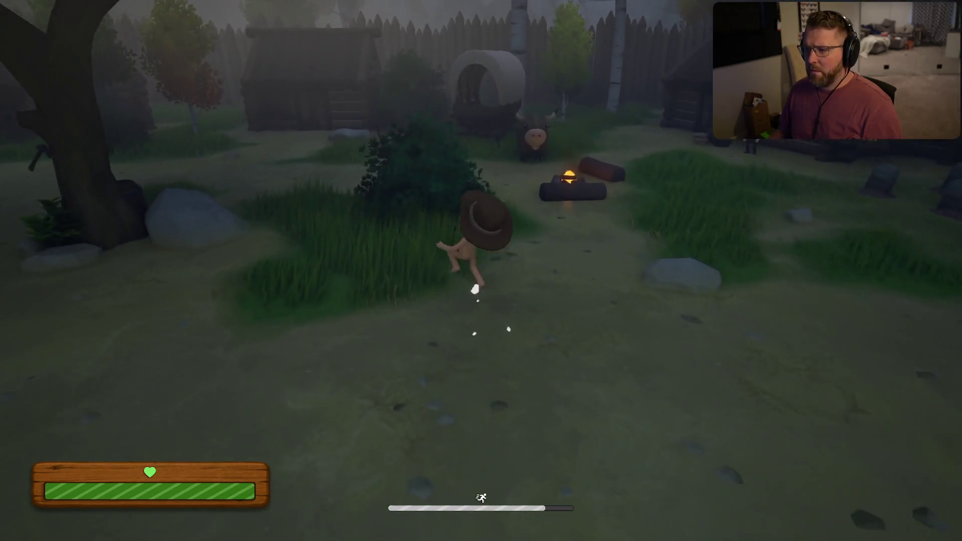
# Run back up the path, pick up the tutorial book and open it
pyautogui.press('w')
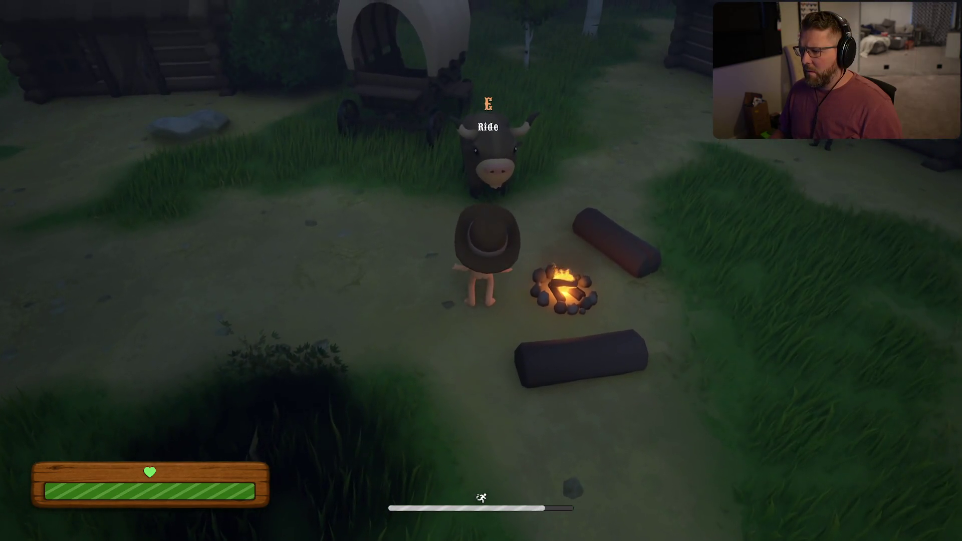
pyautogui.press('w')
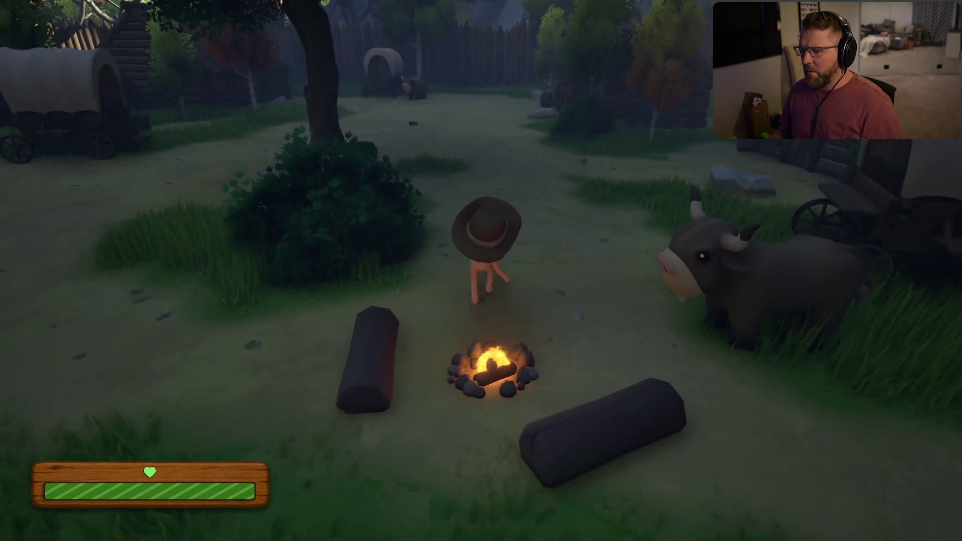
pyautogui.press('shift')
pyautogui.press('w')
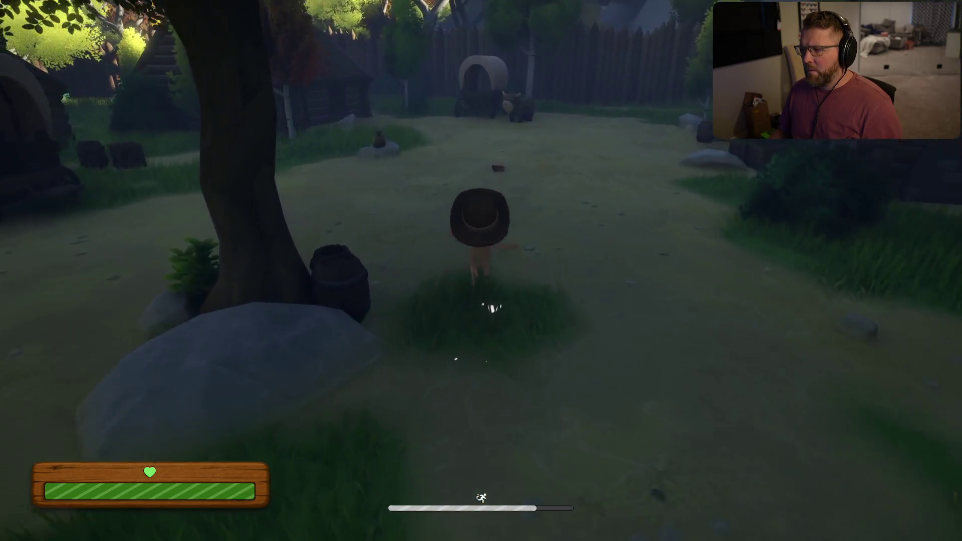
pyautogui.press('e')
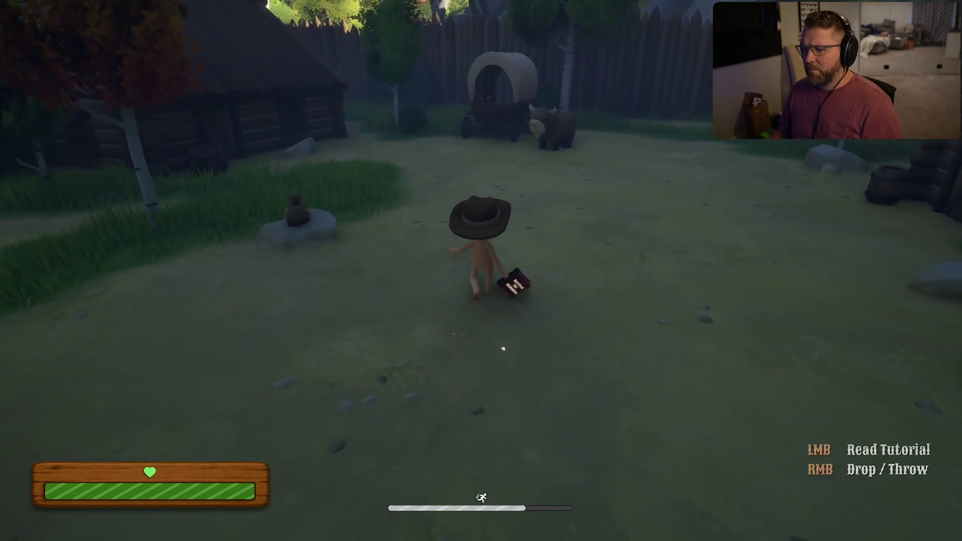
pyautogui.click(329, 344)
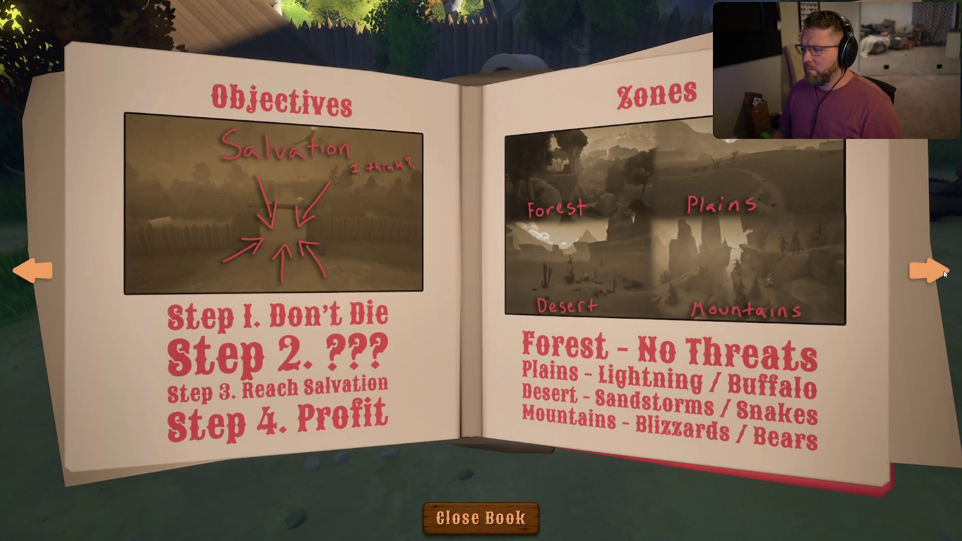
# Page through the tutorial book to the end, close it and drop it
pyautogui.click(943, 273)
pyautogui.click(941, 272)
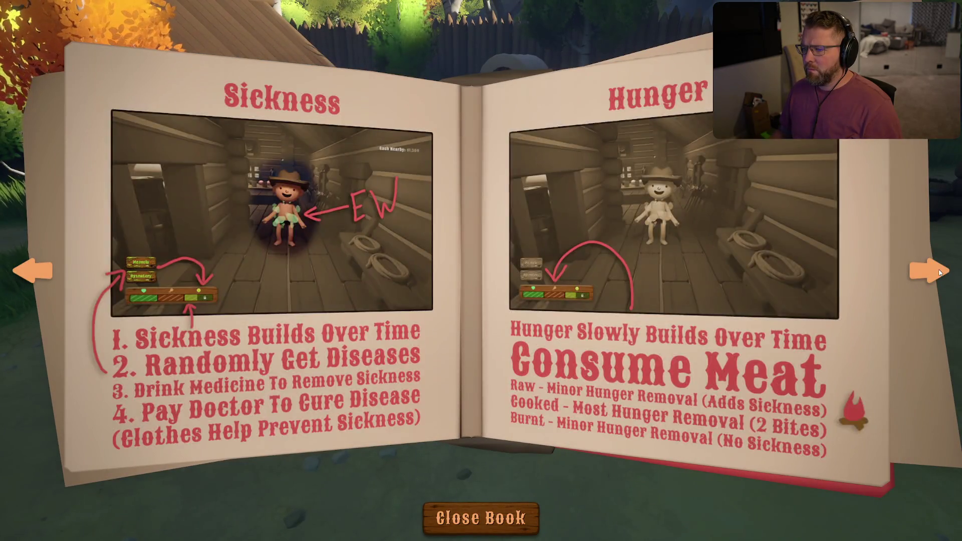
pyautogui.click(940, 272)
pyautogui.click(940, 272)
pyautogui.click(941, 272)
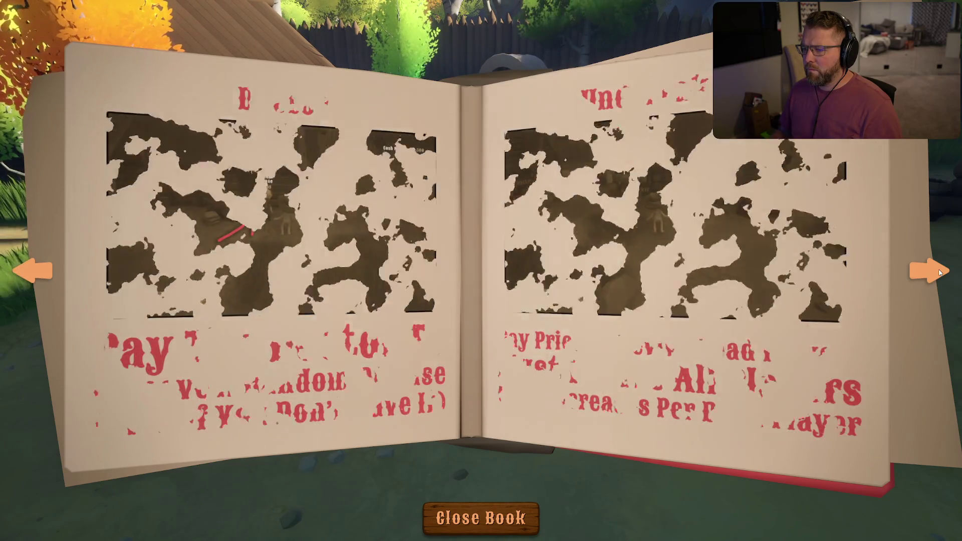
pyautogui.click(496, 516)
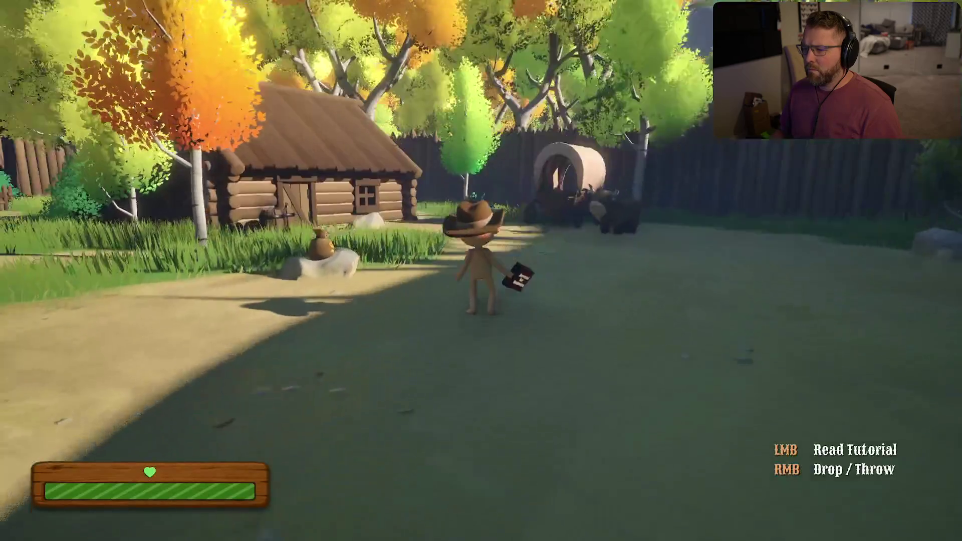
pyautogui.rightClick(481, 270)
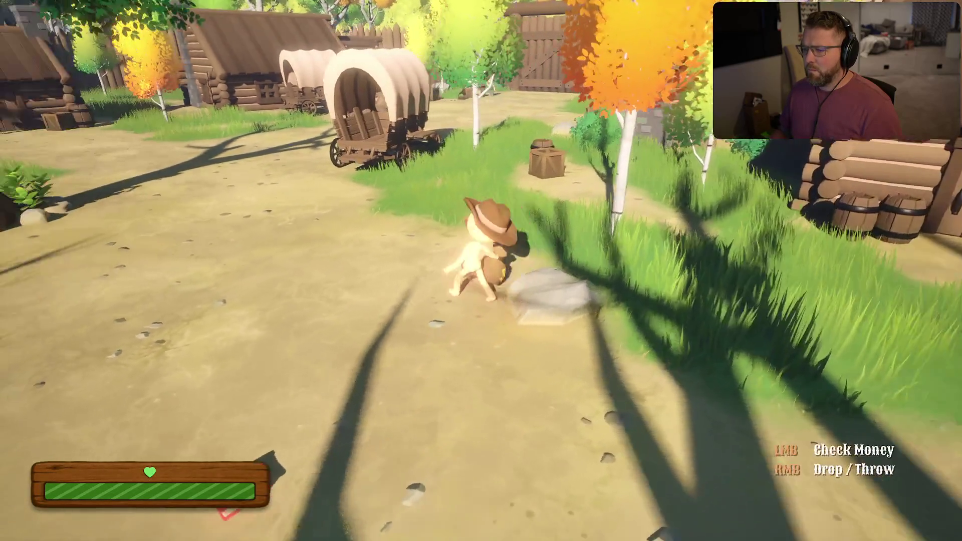
# Walk through the village past the wagon and General Store, dropping the money bag, out to the gate
pyautogui.hotkey('shift', 'w')
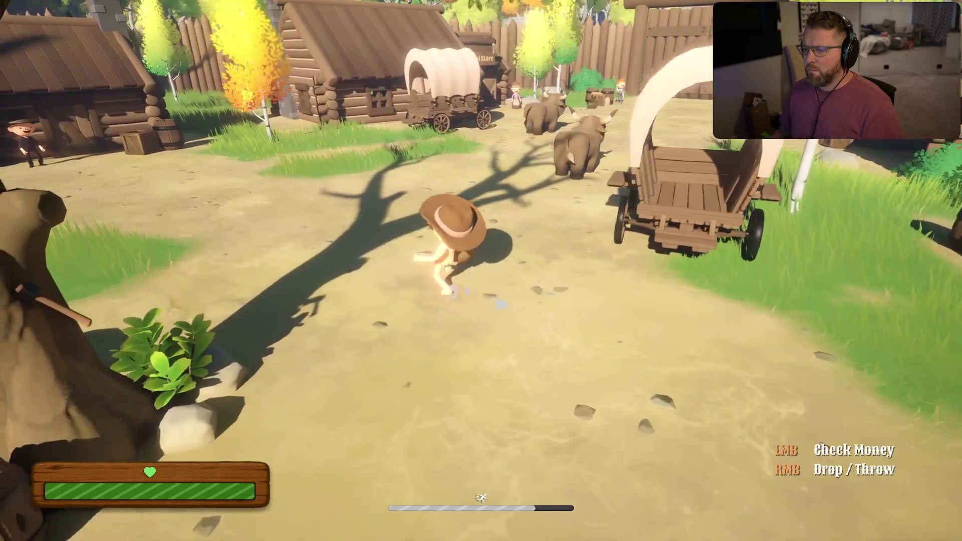
pyautogui.press('w')
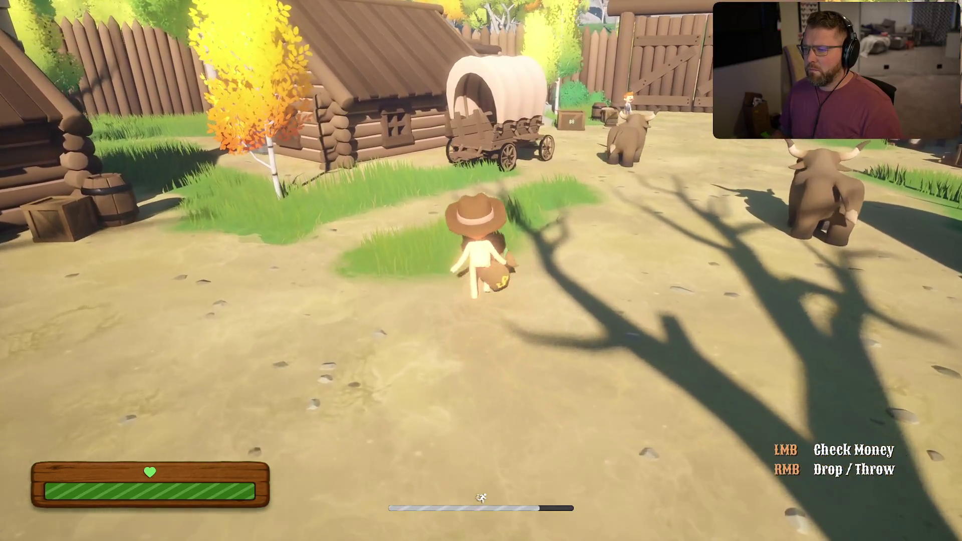
pyautogui.press('w')
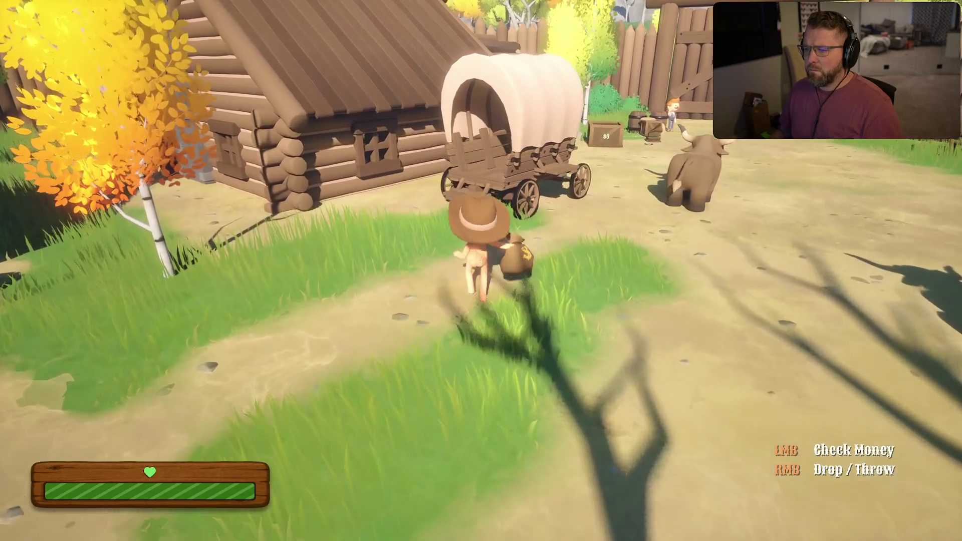
pyautogui.rightClick(481, 271)
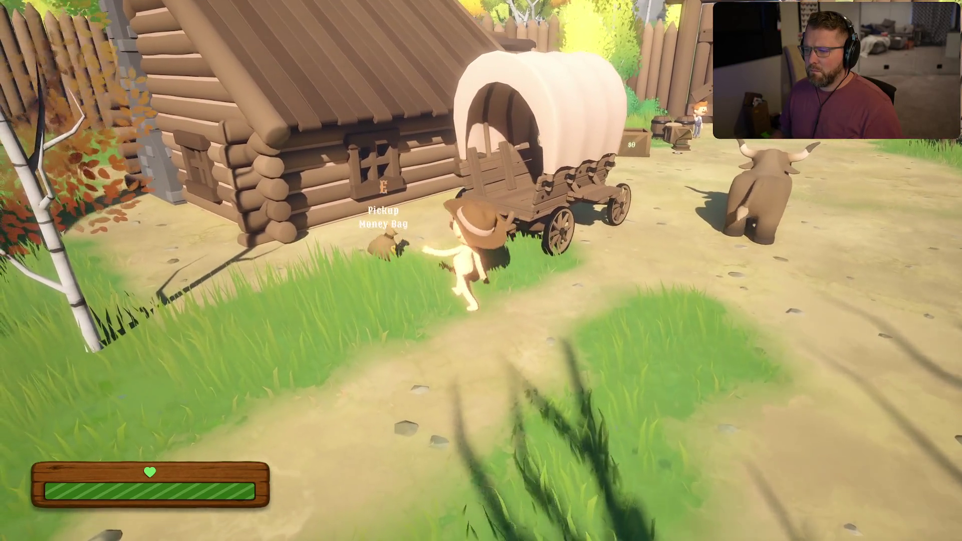
pyautogui.hotkey('shift', 'w')
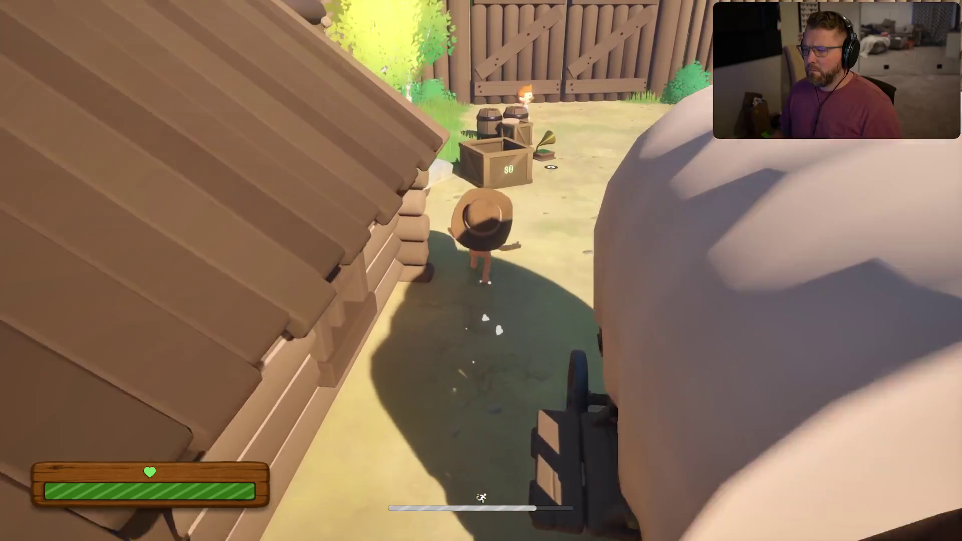
pyautogui.press('w')
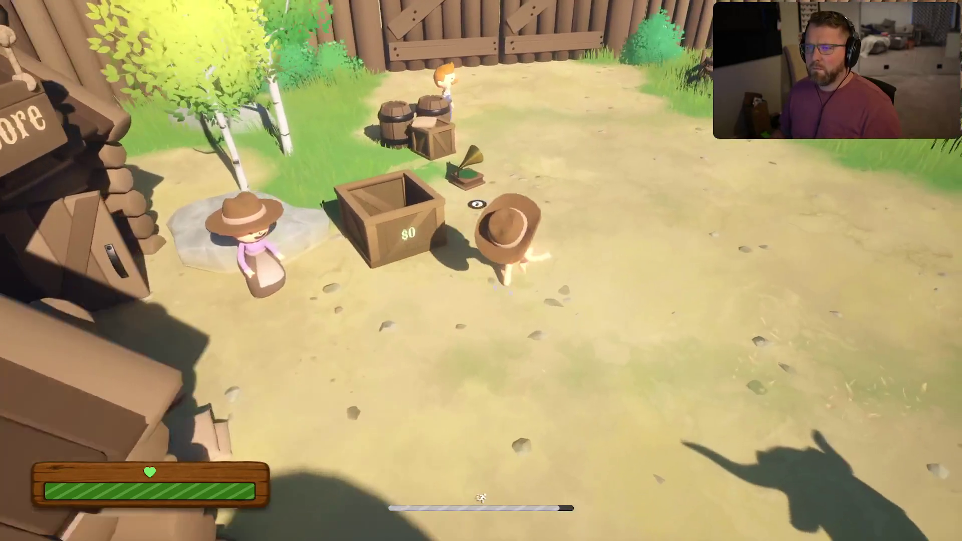
pyautogui.hotkey('shift', 'w')
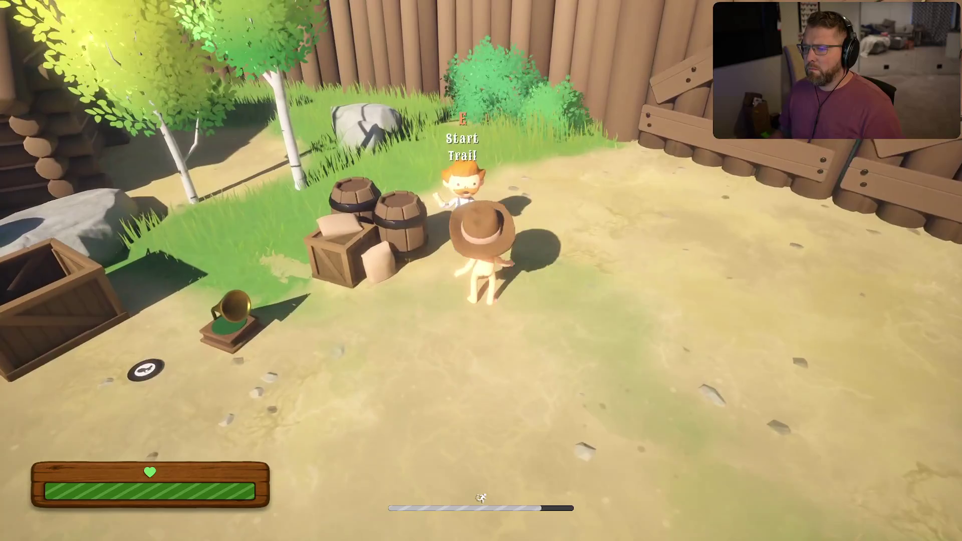
pyautogui.press('w')
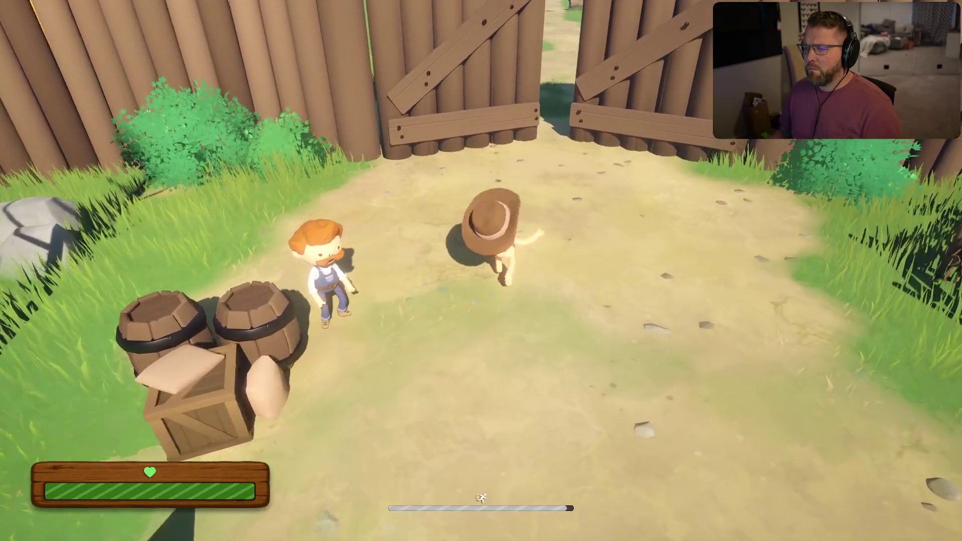
pyautogui.press('w')
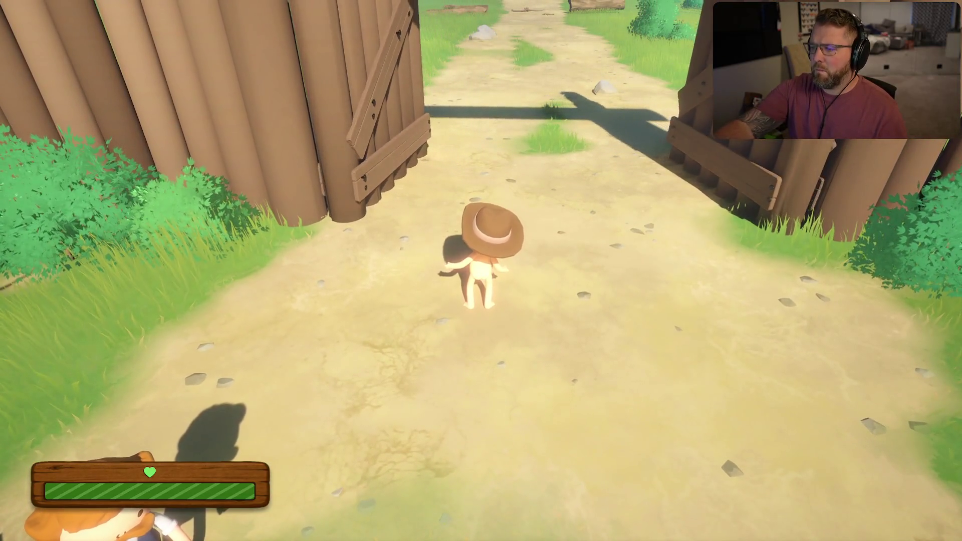
pyautogui.hotkey('shift', 's')
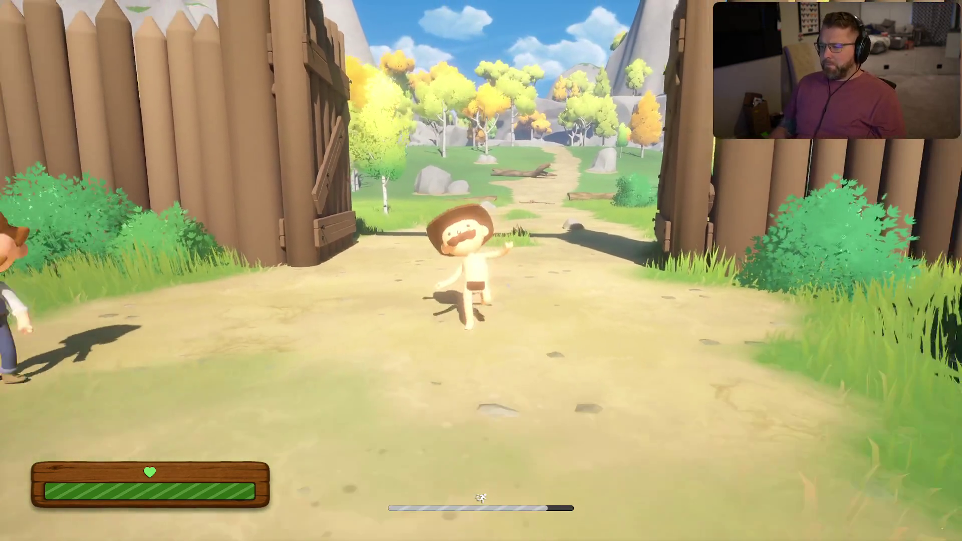
pyautogui.press('w')
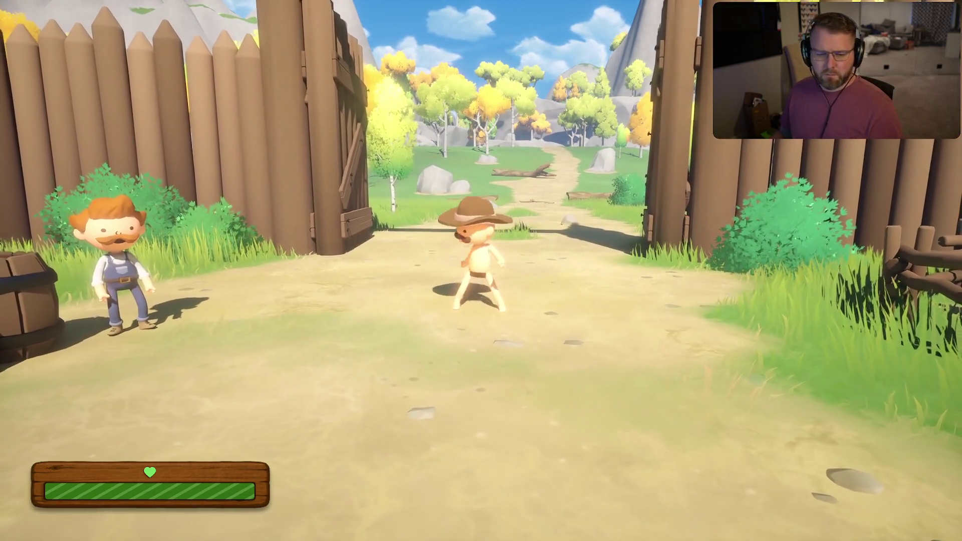
# Pause and quit the game via Exit Game, confirming Yes
pyautogui.press('Escape')
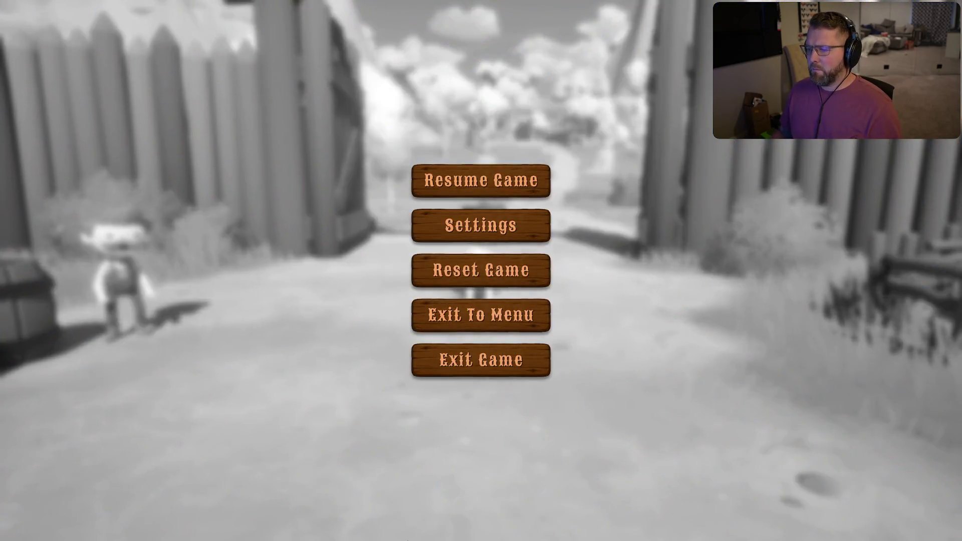
pyautogui.click(496, 370)
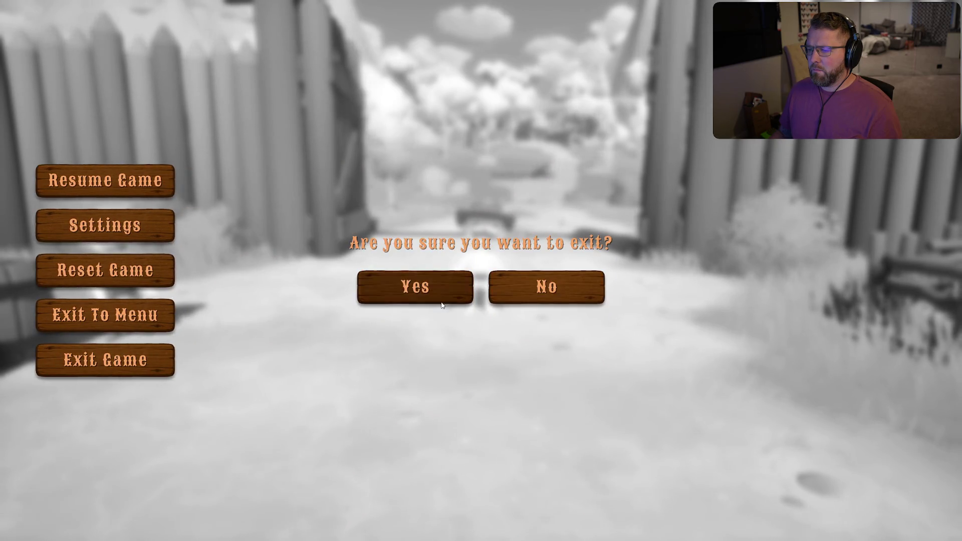
pyautogui.click(426, 288)
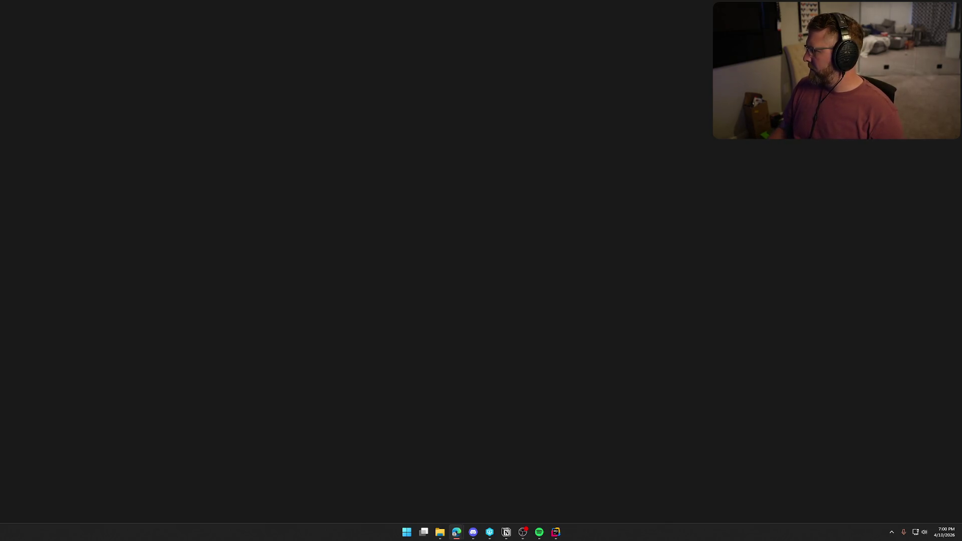
# Bring up the Visual Studio Code window showing the packaged TrailNError.log
pyautogui.click(555, 531)
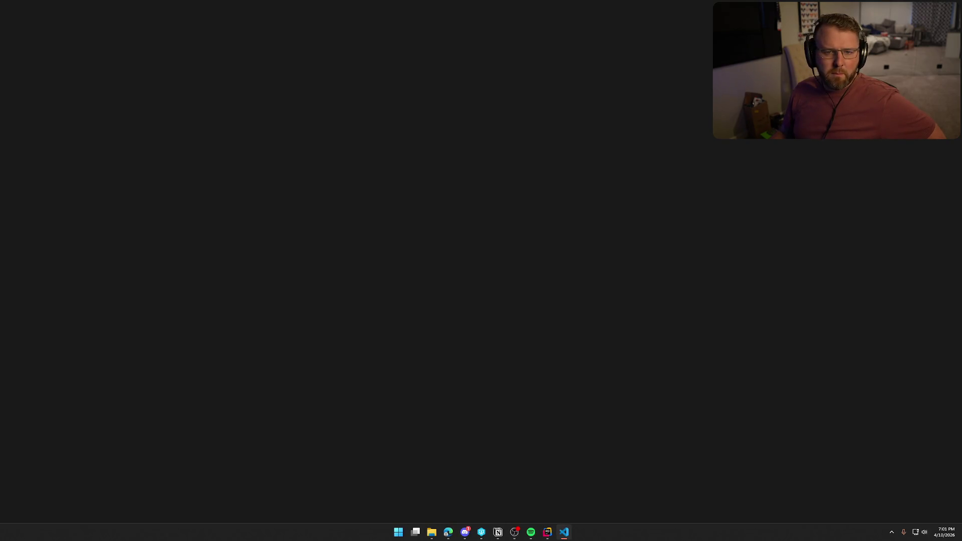
pyautogui.click(530, 209)
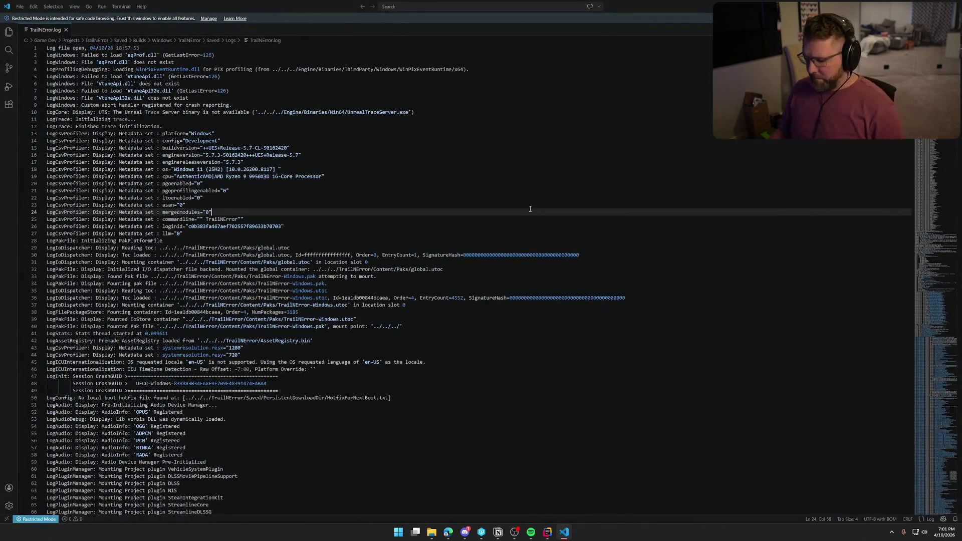
# Jump to the end of TrailNError.log and scroll up to the Obj List table near line 1529
pyautogui.hotkey('ctrl', 'End')
pyautogui.scroll(15, 400, 351)
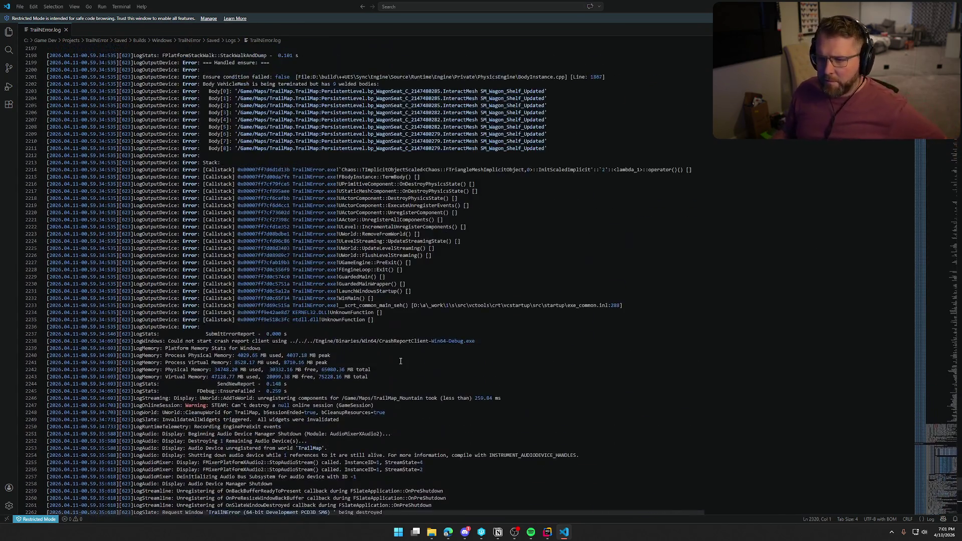
pyautogui.scroll(5, 400, 360)
pyautogui.scroll(6, 507, 386)
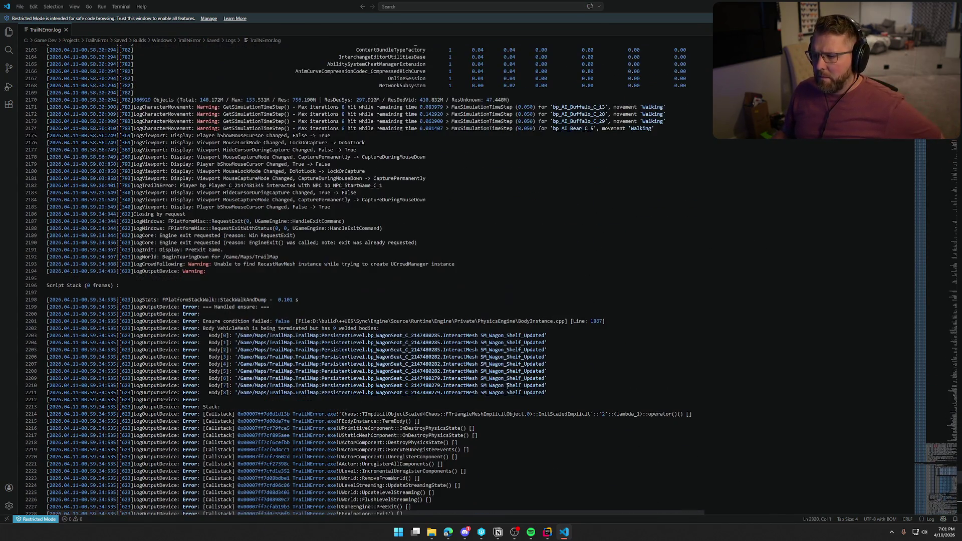
pyautogui.scroll(20, 510, 387)
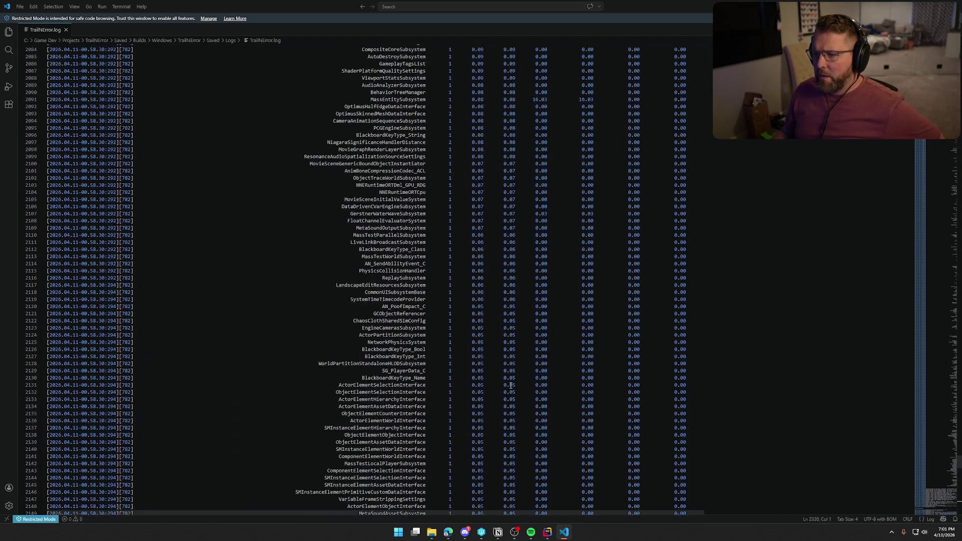
pyautogui.scroll(20, 510, 385)
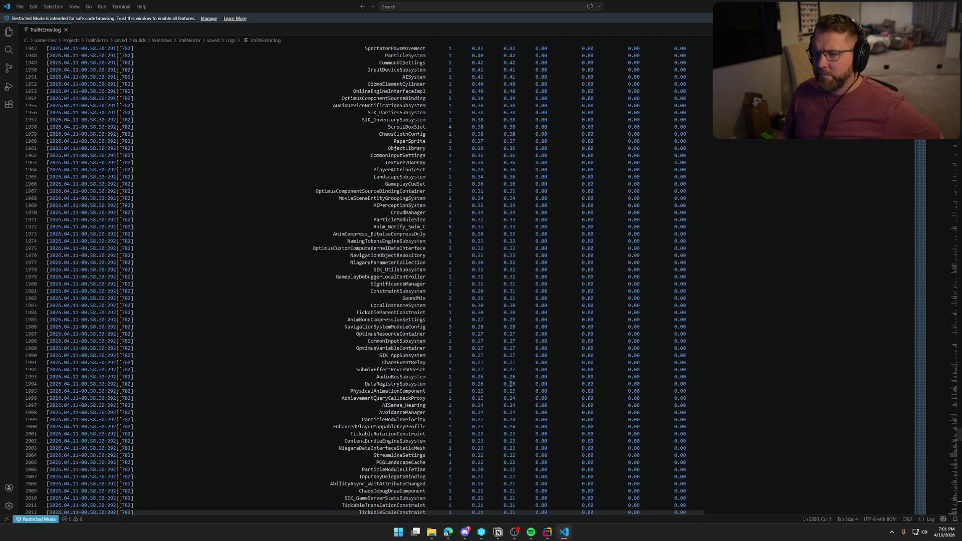
pyautogui.scroll(20, 510, 384)
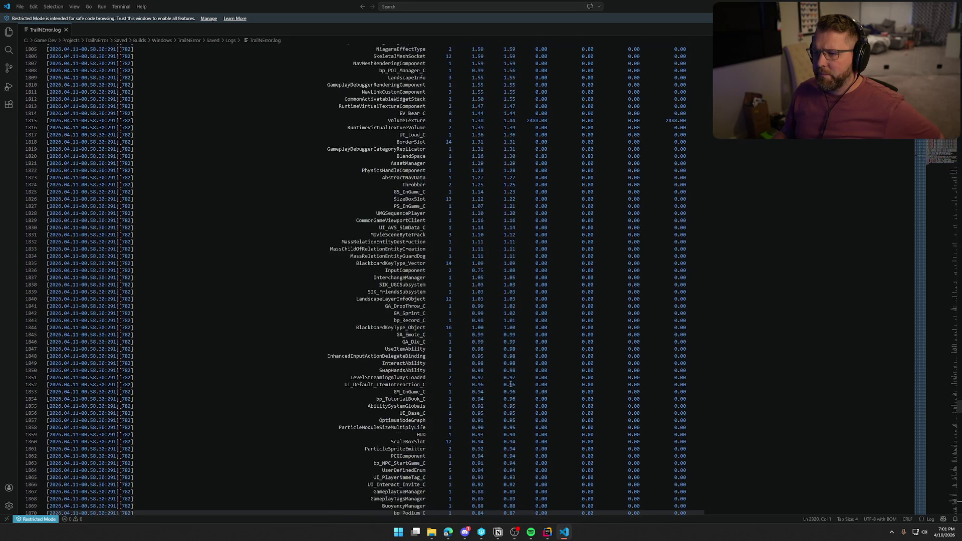
pyautogui.scroll(20, 510, 384)
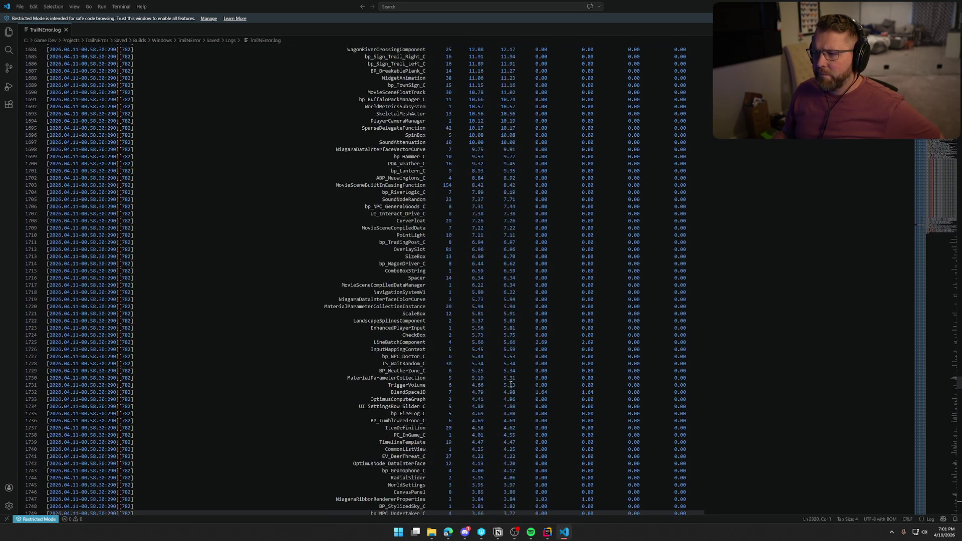
pyautogui.scroll(5, 695, 311)
pyautogui.moveTo(940, 387); pyautogui.dragTo(940, 350)
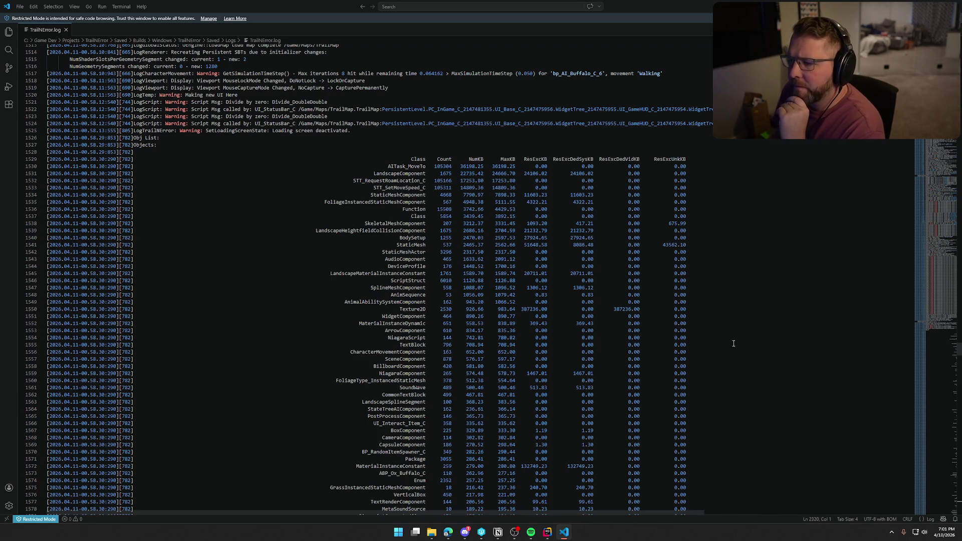
# Examine the AITask_MoveTo count of 105304 and the ResExcUnkKB column in the object table
pyautogui.doubleClick(443, 166)
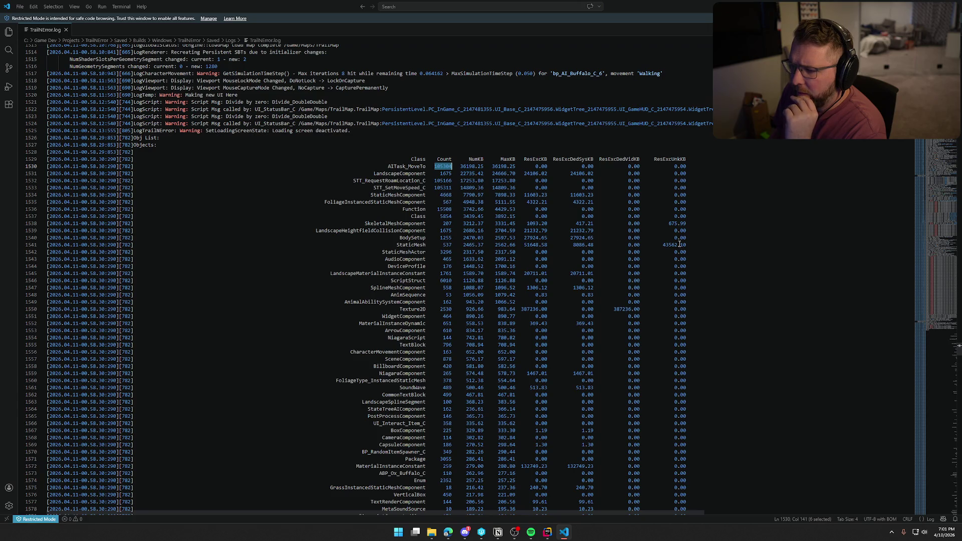
pyautogui.scroll(1, 733, 207)
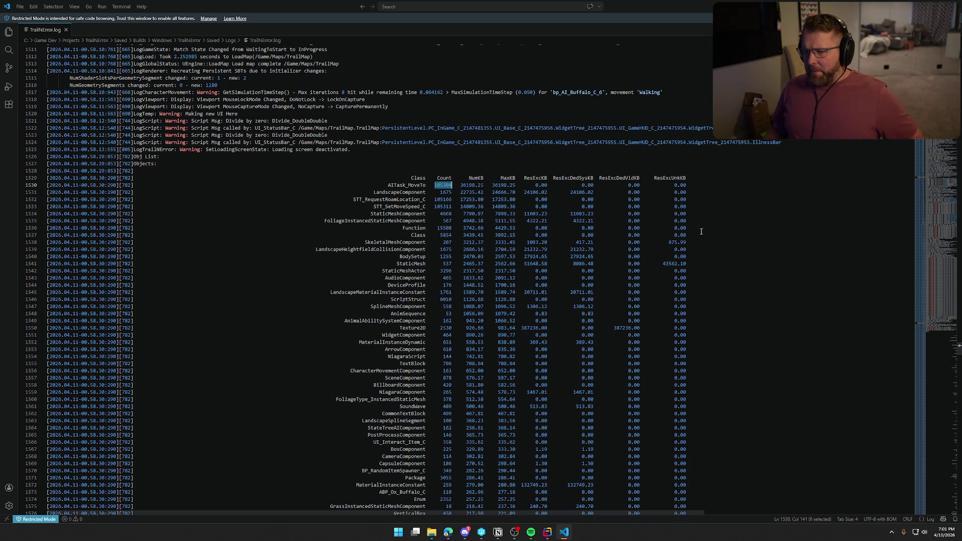
pyautogui.click(453, 207)
pyautogui.scroll(-10, 532, 287)
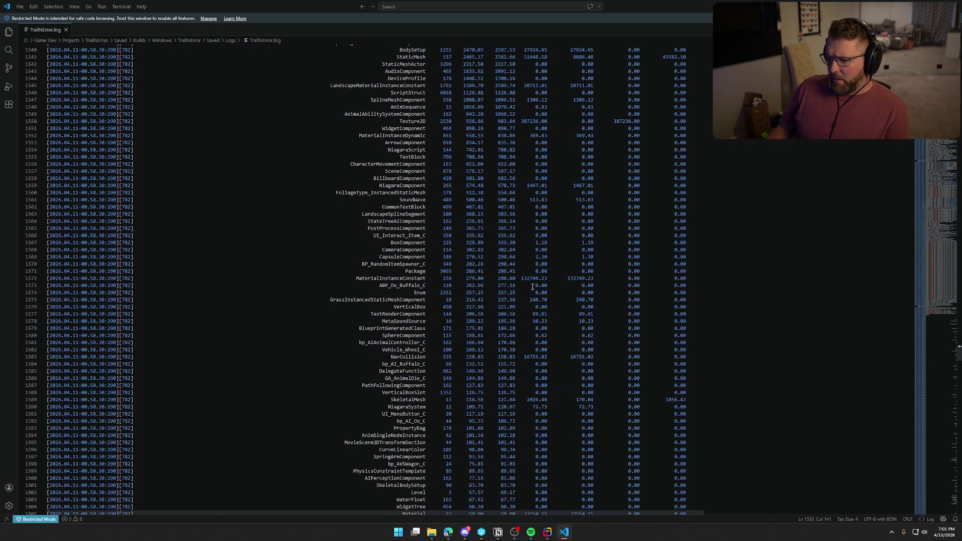
pyautogui.scroll(-3, 917, 245)
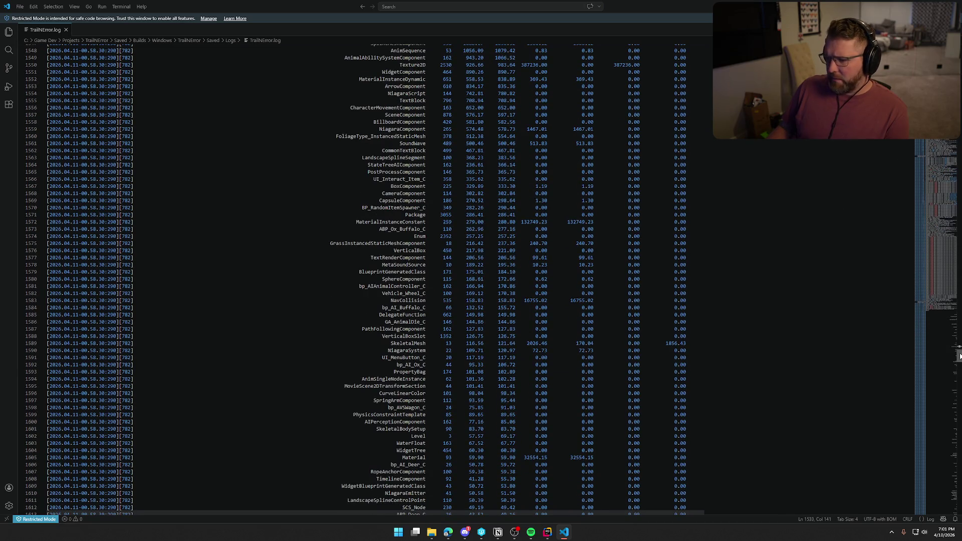
pyautogui.scroll(-20, 960, 356)
pyautogui.scroll(-20, 958, 345)
pyautogui.scroll(20, 952, 338)
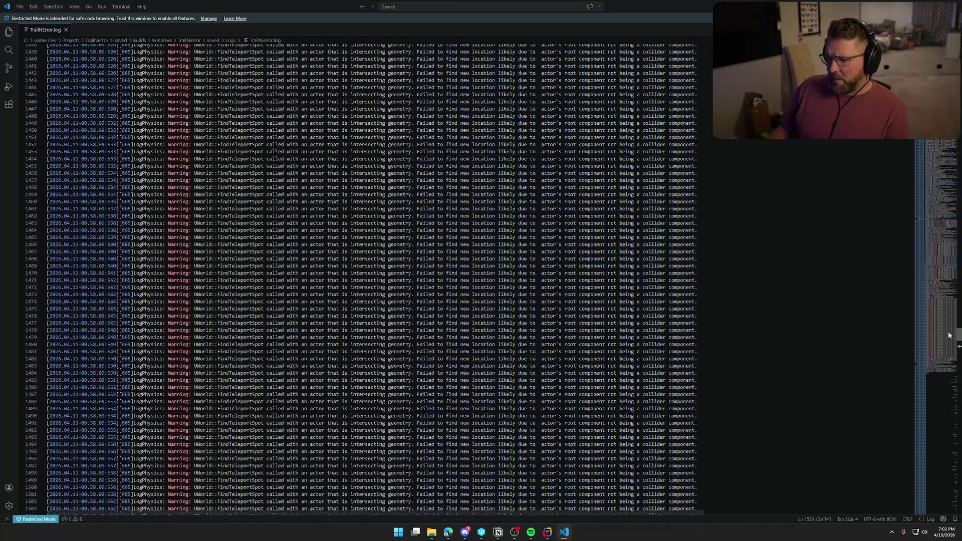
pyautogui.scroll(-20, 955, 341)
pyautogui.doubleClick(670, 124)
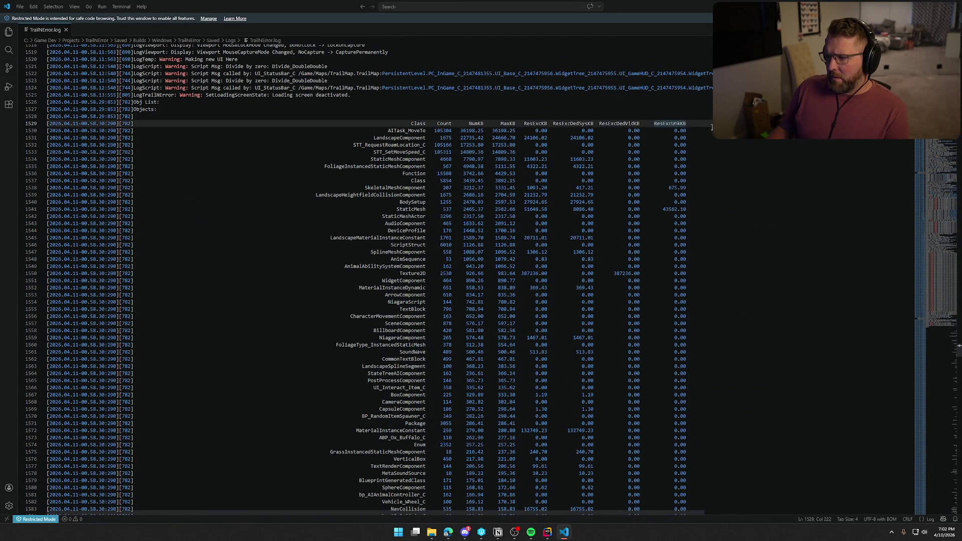
pyautogui.click(388, 130)
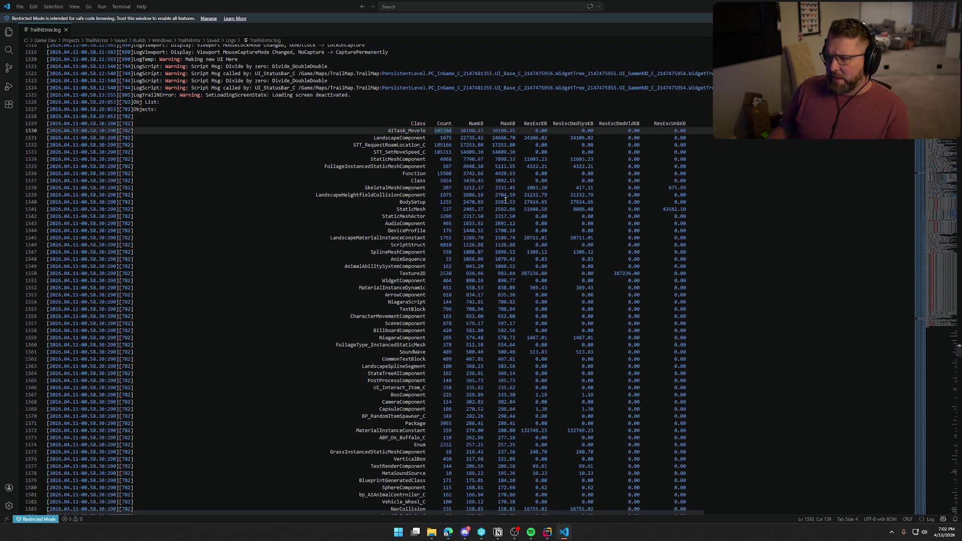
pyautogui.press('Left')
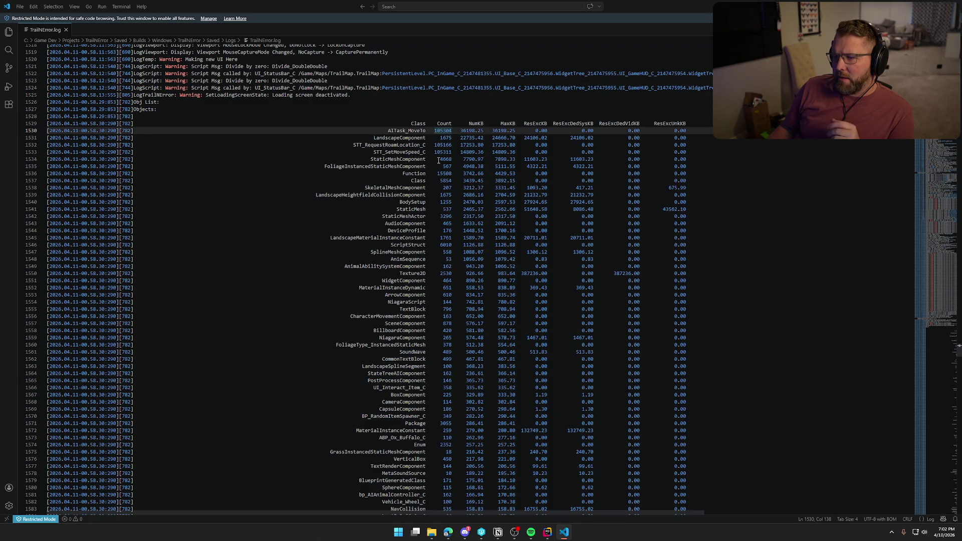
# Select the rows from AITask_MoveTo down to STT_SetMoveSpeed_C, then minimise VS Code
pyautogui.click(455, 152)
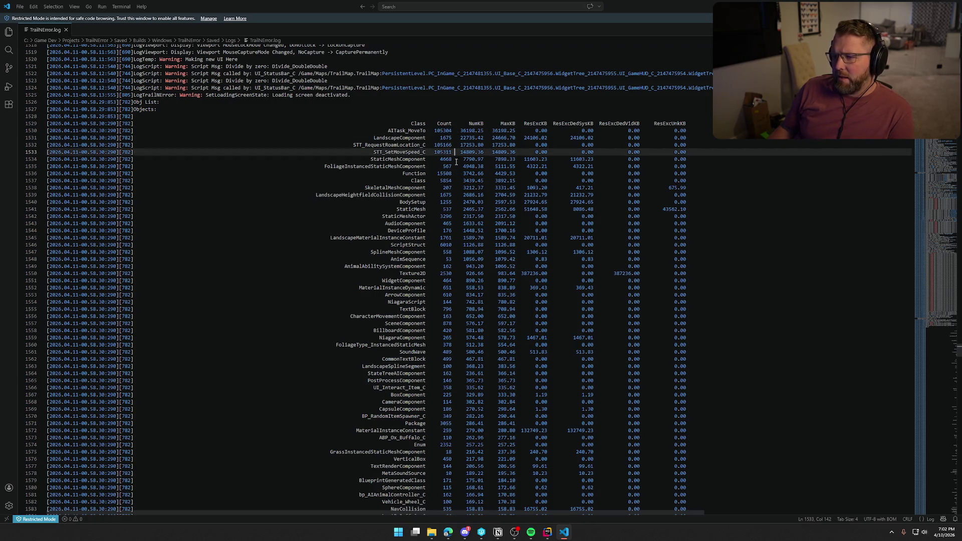
pyautogui.keyDown('shift'); pyautogui.click(435, 131); pyautogui.keyUp('shift')
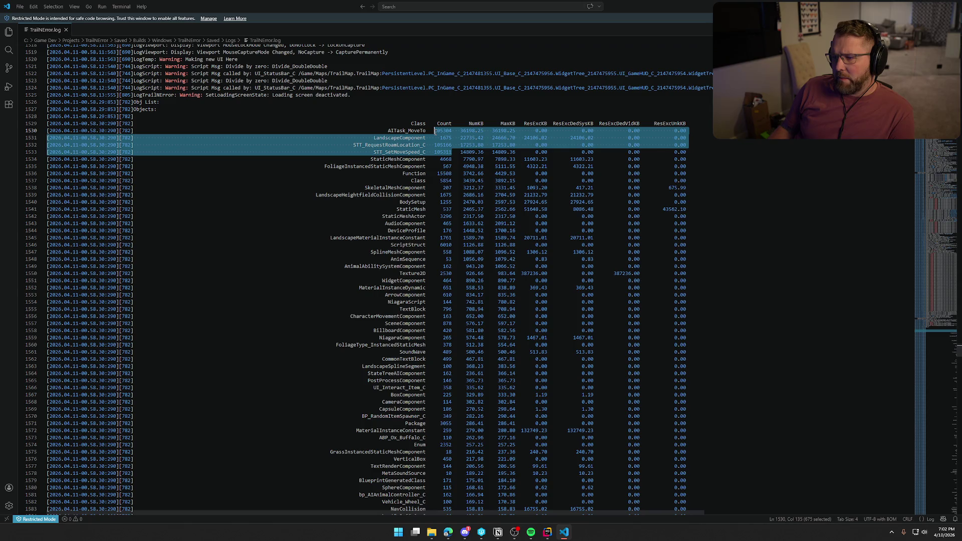
pyautogui.click(388, 130)
pyautogui.keyDown('shift'); pyautogui.click(423, 152); pyautogui.keyUp('shift')
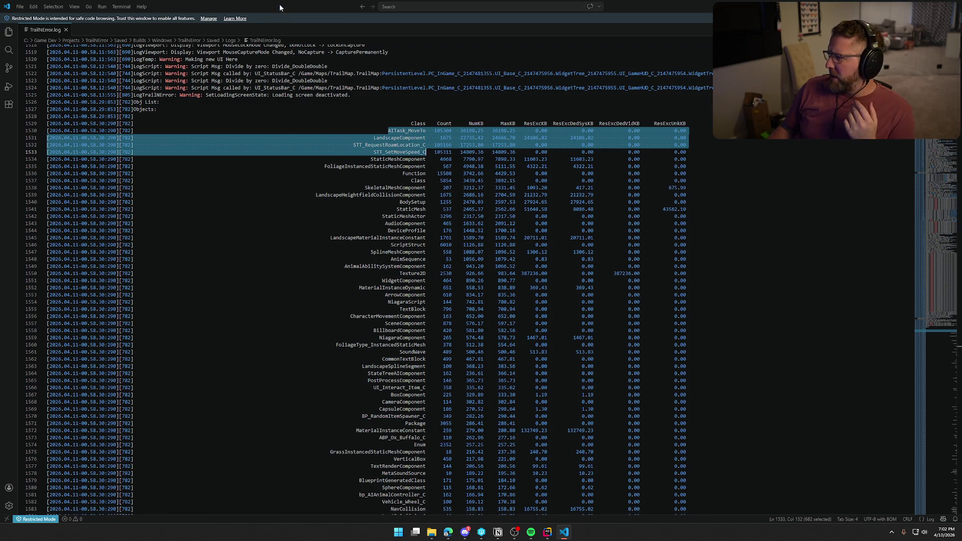
pyautogui.press('super+d')
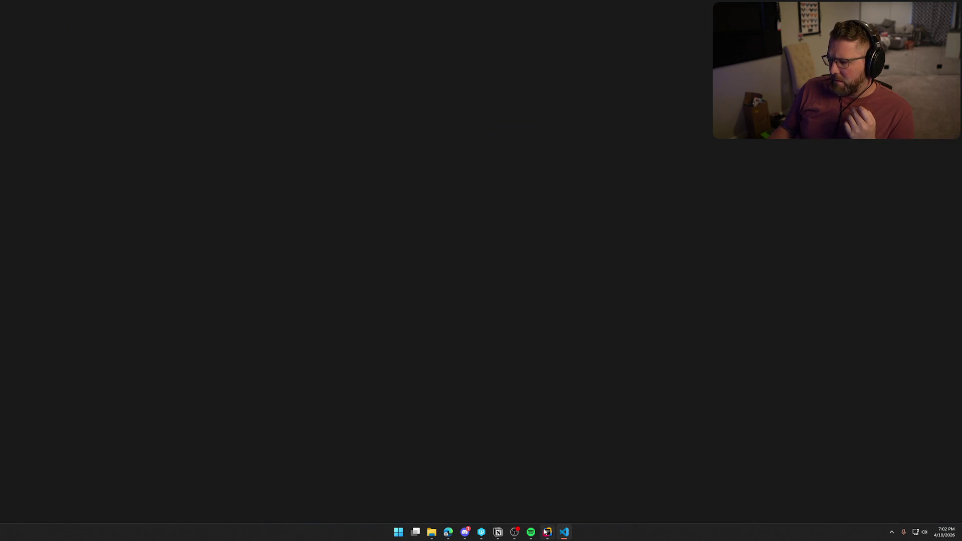
# Bring Rider forward and launch TrailNError with Ctrl+F5 to start Unreal Editor
pyautogui.click(547, 532)
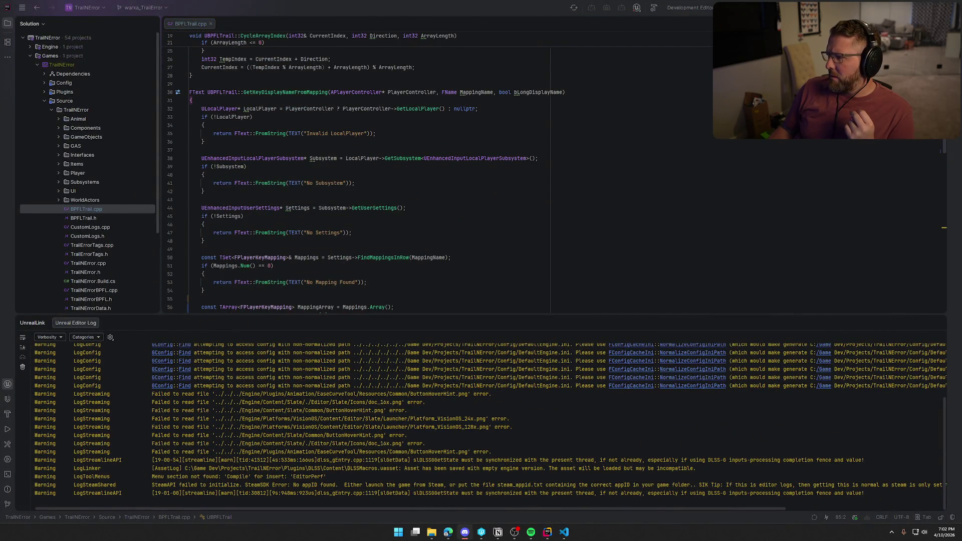
pyautogui.hotkey('ctrl', 'F5')
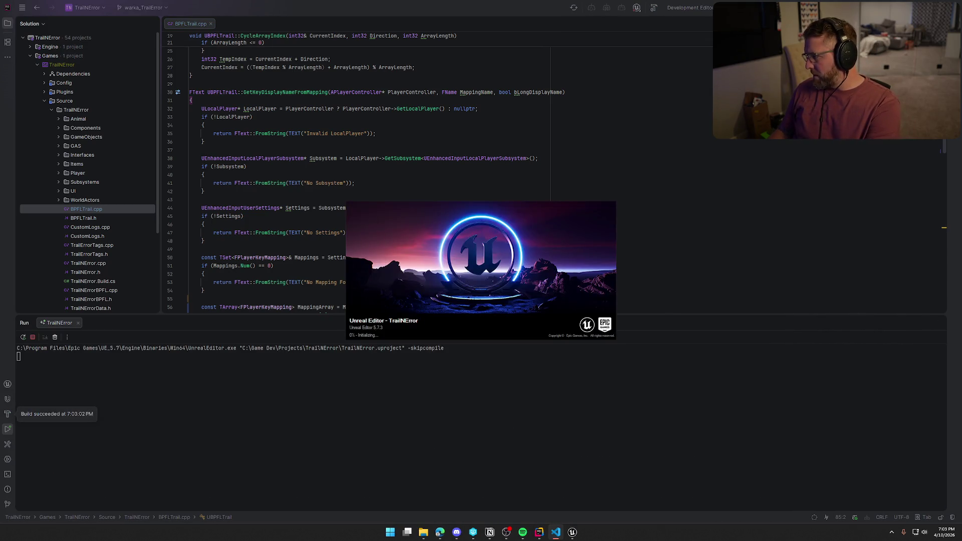
pyautogui.press('super+shift+s')
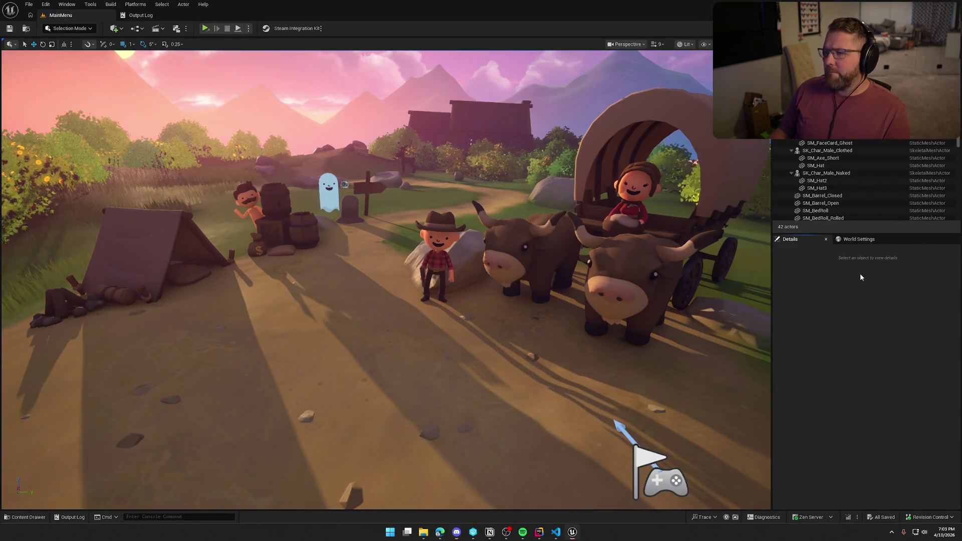
# Close the Output Log and browse the Content Drawer's UI, Maps and Logic folders
pyautogui.click(147, 16)
pyautogui.middleClick(148, 19)
pyautogui.hotkey('ctrl', 'space')
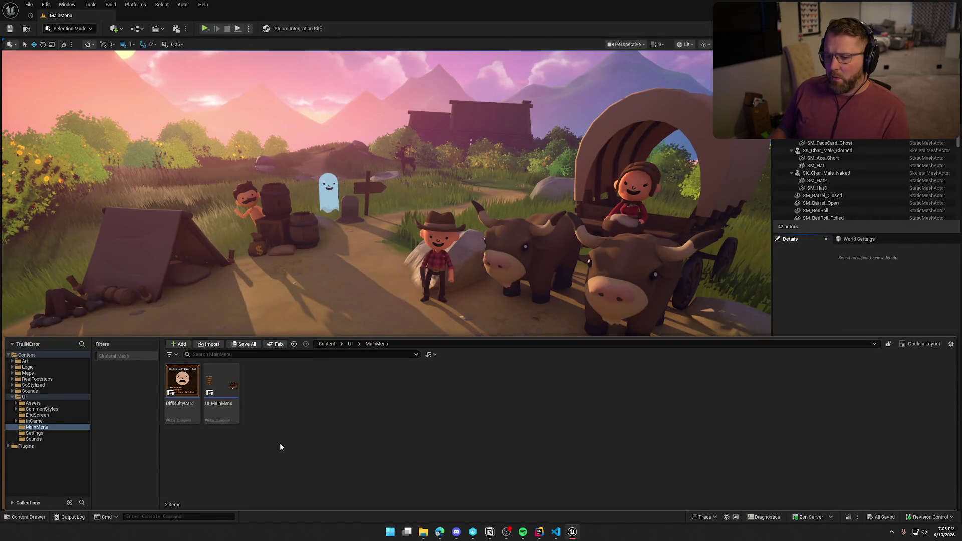
pyautogui.click(12, 397)
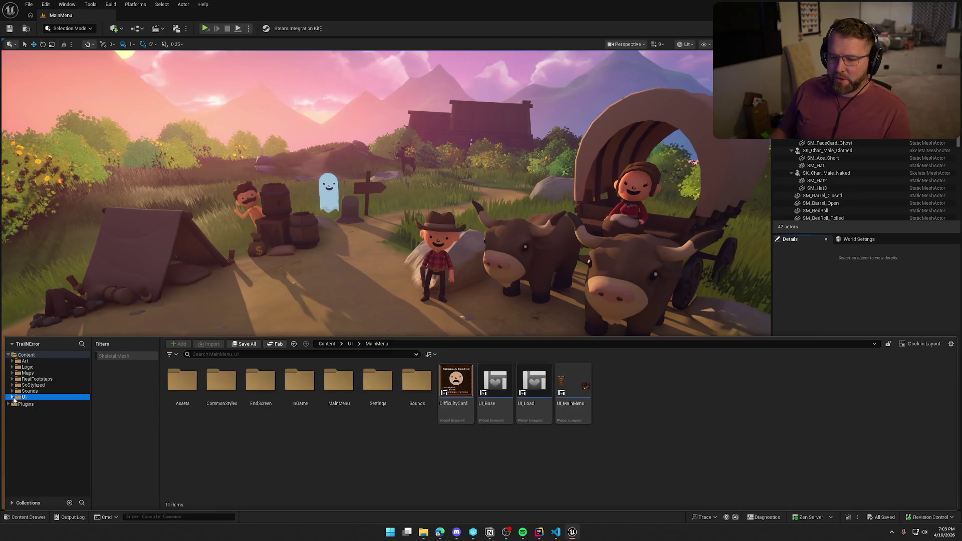
pyautogui.click(28, 374)
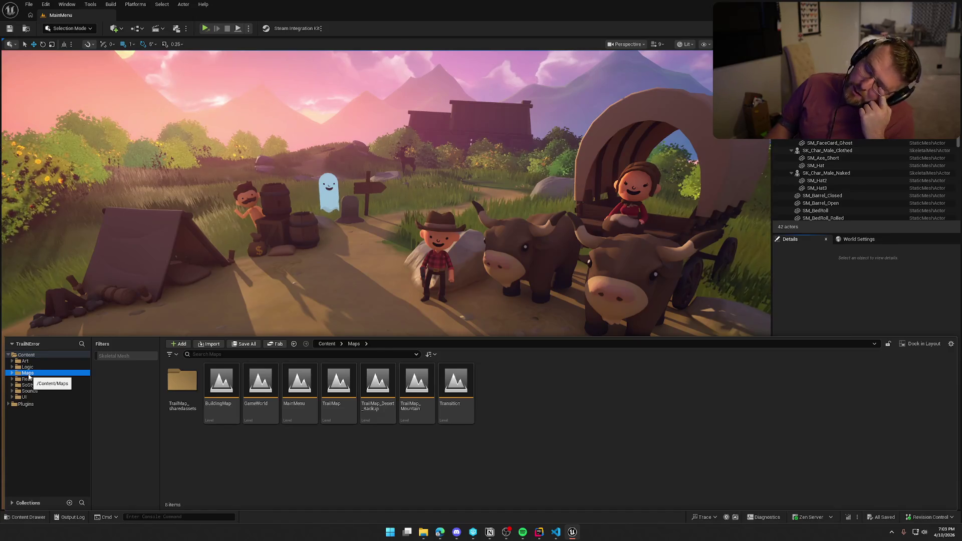
pyautogui.click(46, 367)
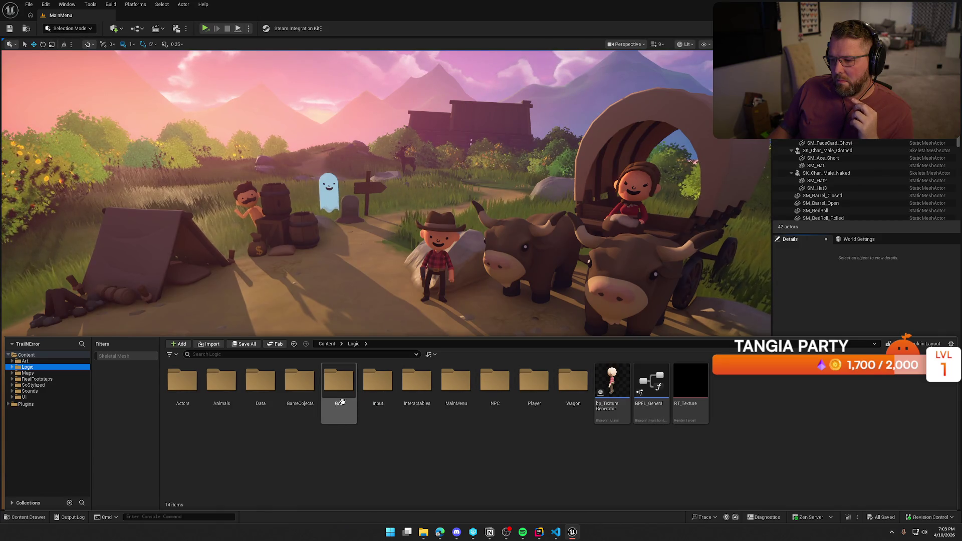
# Go into Animals > StateTrees > Buffalo and open the ST_Buffalo StateTree
pyautogui.doubleClick(221, 390)
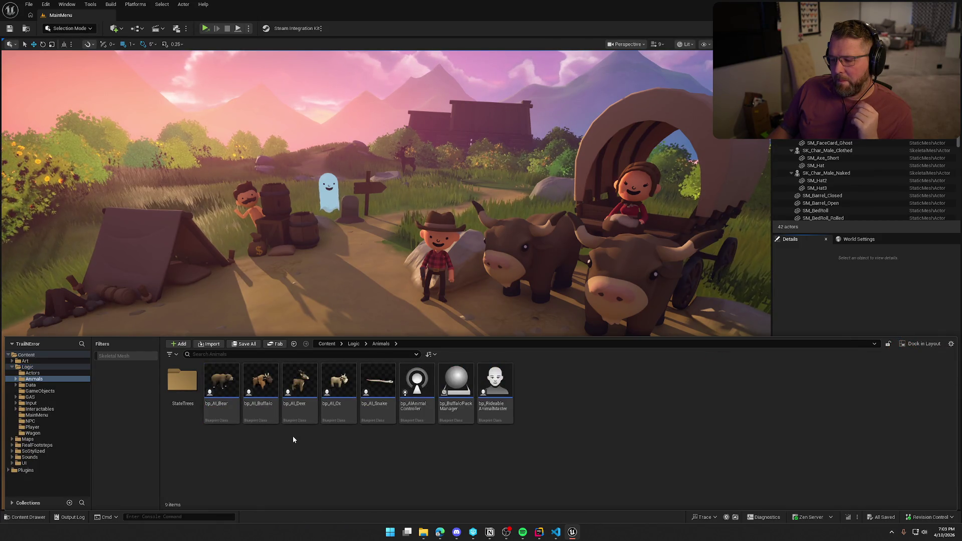
pyautogui.click(189, 384)
pyautogui.doubleClick(189, 384)
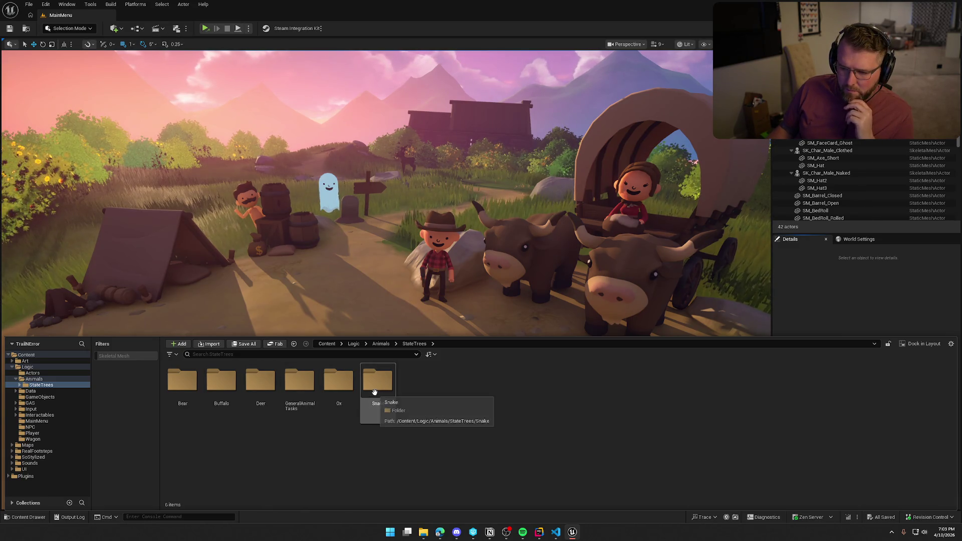
pyautogui.doubleClick(299, 381)
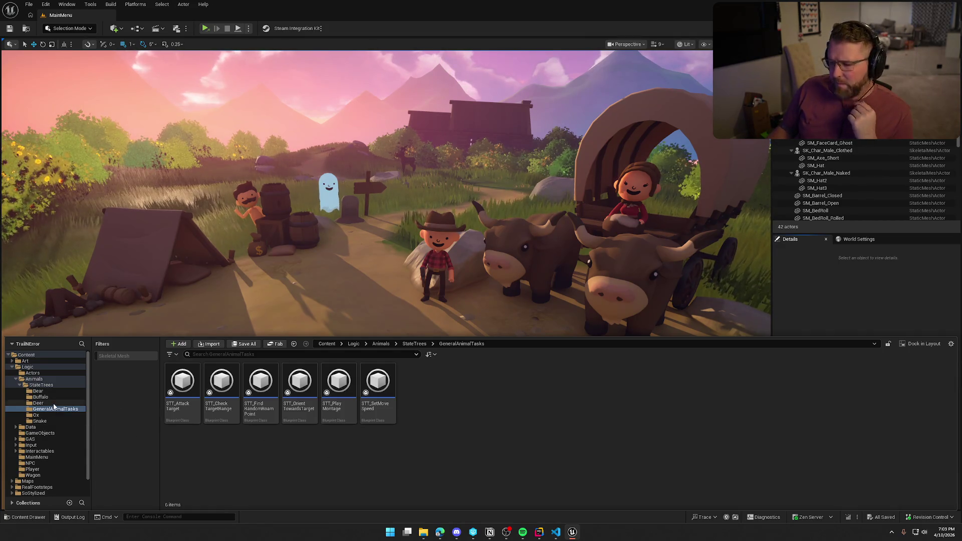
pyautogui.click(54, 405)
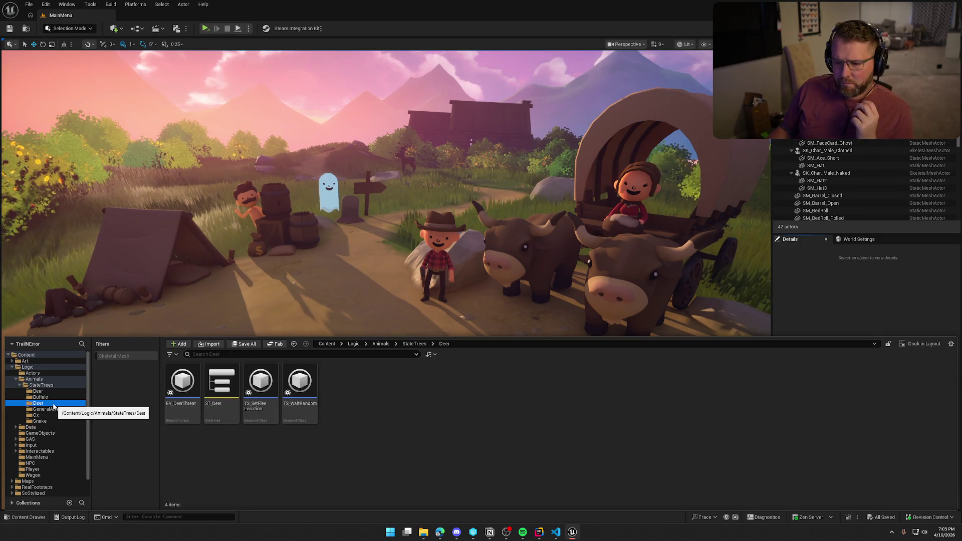
pyautogui.click(41, 397)
pyautogui.click(238, 394)
pyautogui.doubleClick(238, 394)
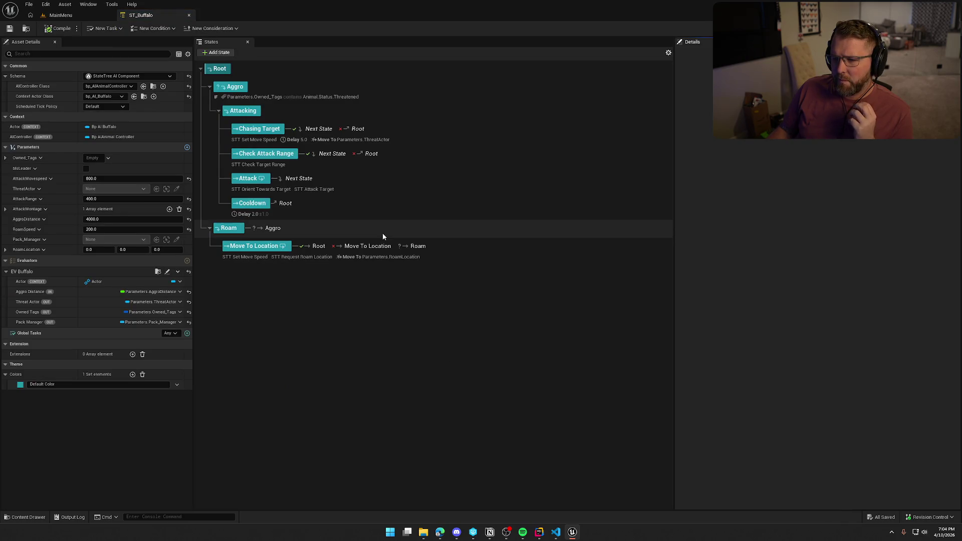
# Inspect the Chasing Target, Aggro and Move To Location states of ST_Buffalo
pyautogui.click(333, 140)
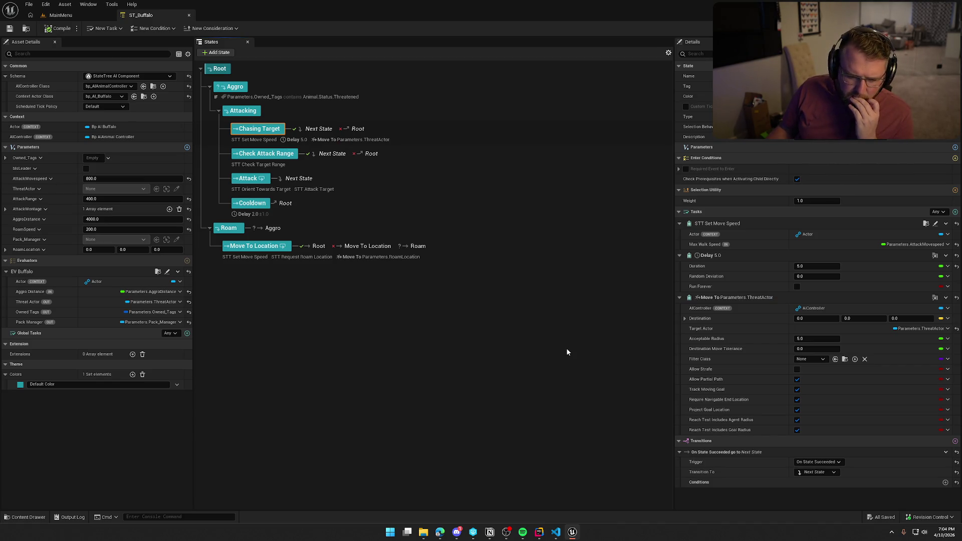
pyautogui.click(456, 532)
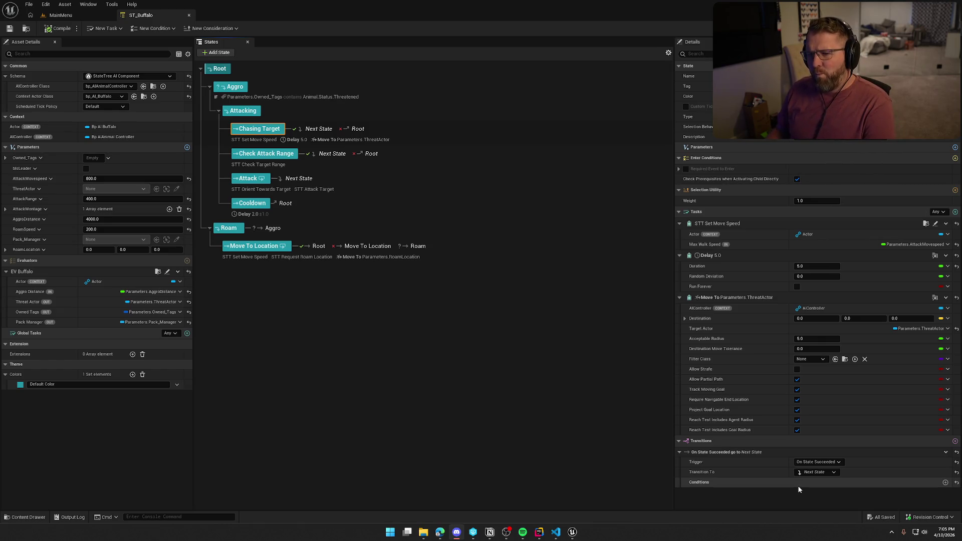
pyautogui.click(368, 89)
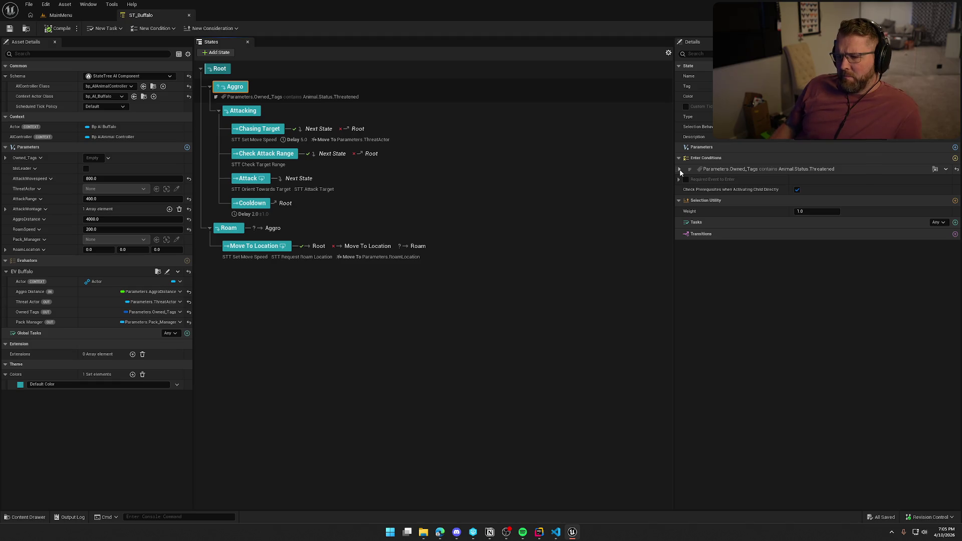
pyautogui.click(380, 258)
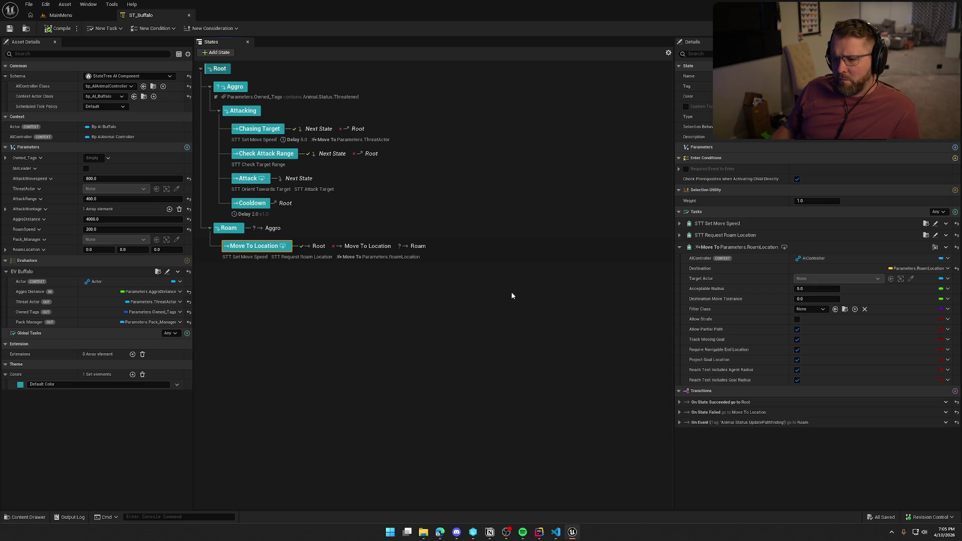
# Check Roam's Animal.Status.Threatened transition, then open Chasing Target's STT_SetMoveSpeed task Blueprint
pyautogui.click(291, 226)
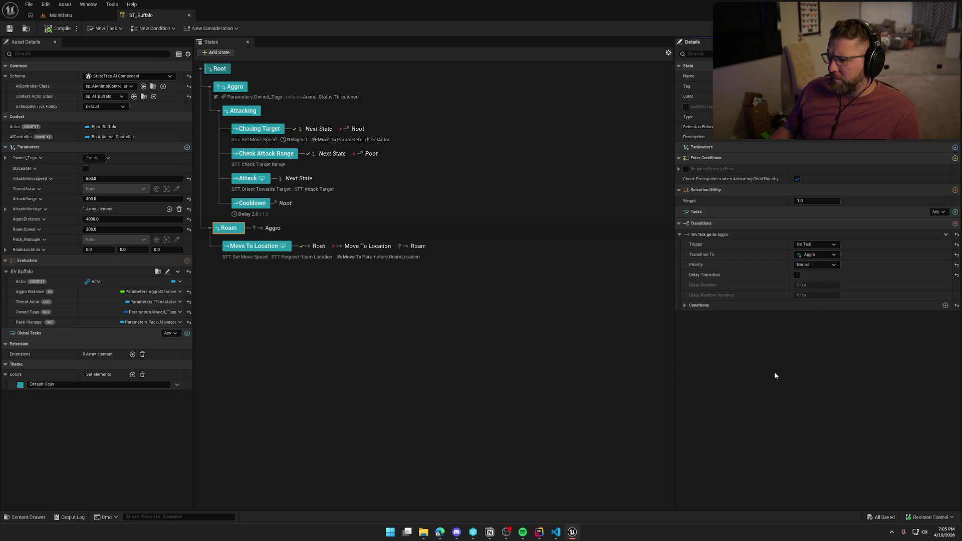
pyautogui.click(684, 305)
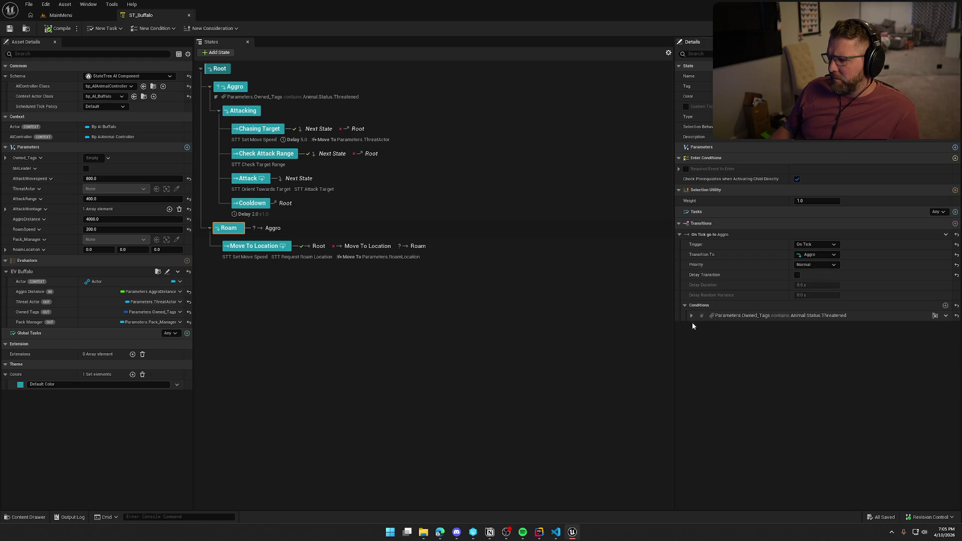
pyautogui.click(691, 316)
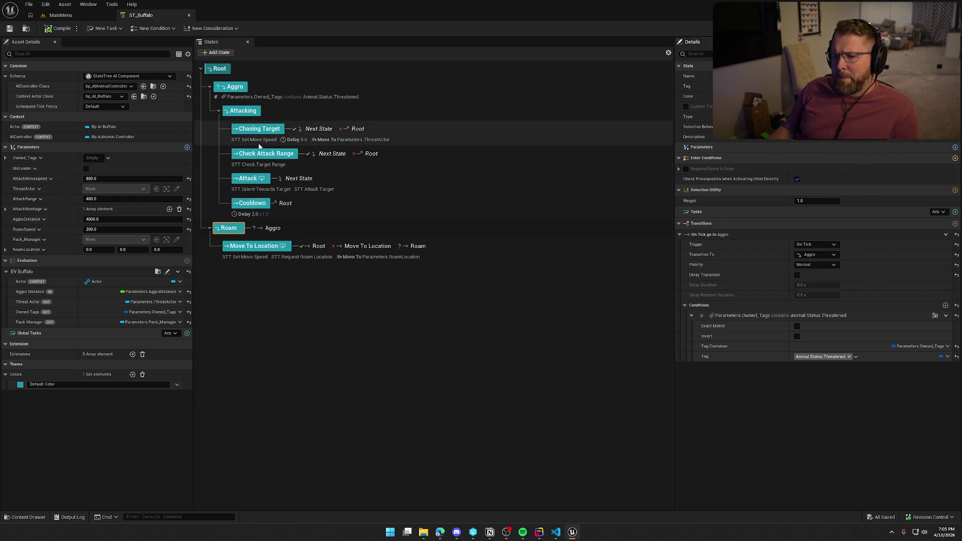
pyautogui.click(258, 142)
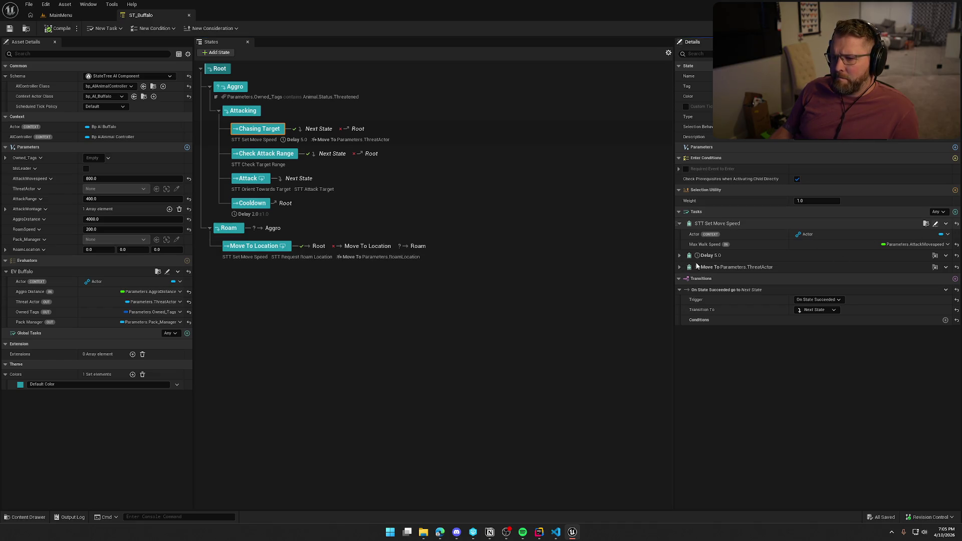
pyautogui.click(935, 223)
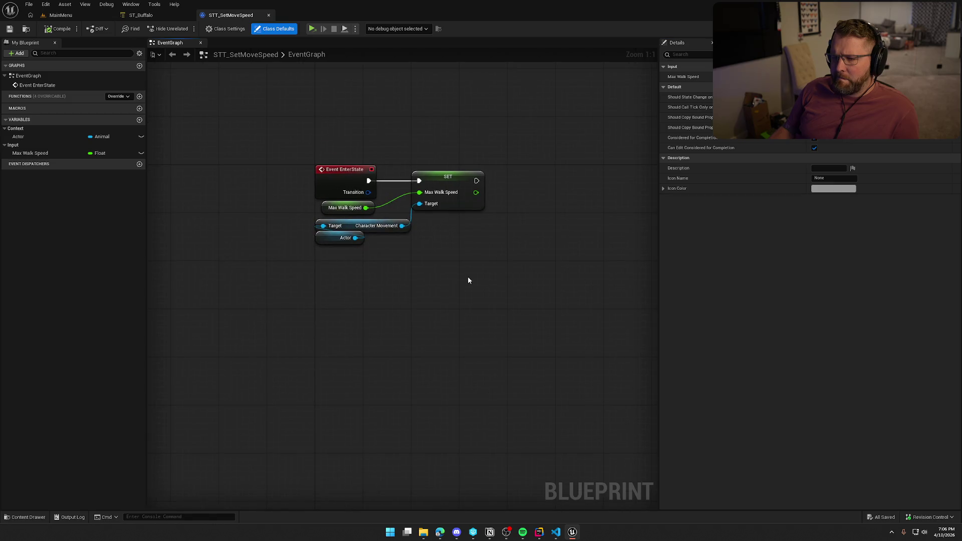
pyautogui.moveTo(263, 136); pyautogui.dragTo(518, 293)
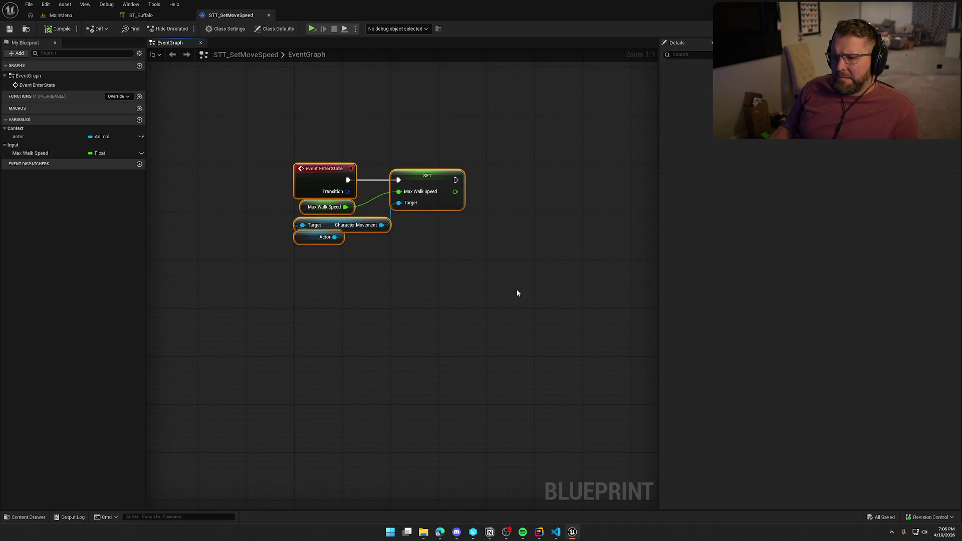
pyautogui.click(447, 287)
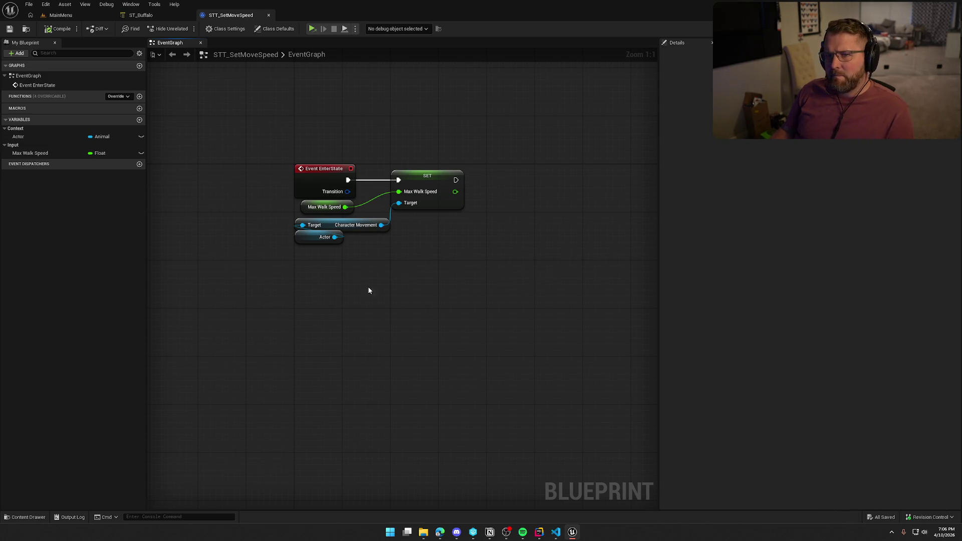
pyautogui.hotkey('alt', 'Tab')
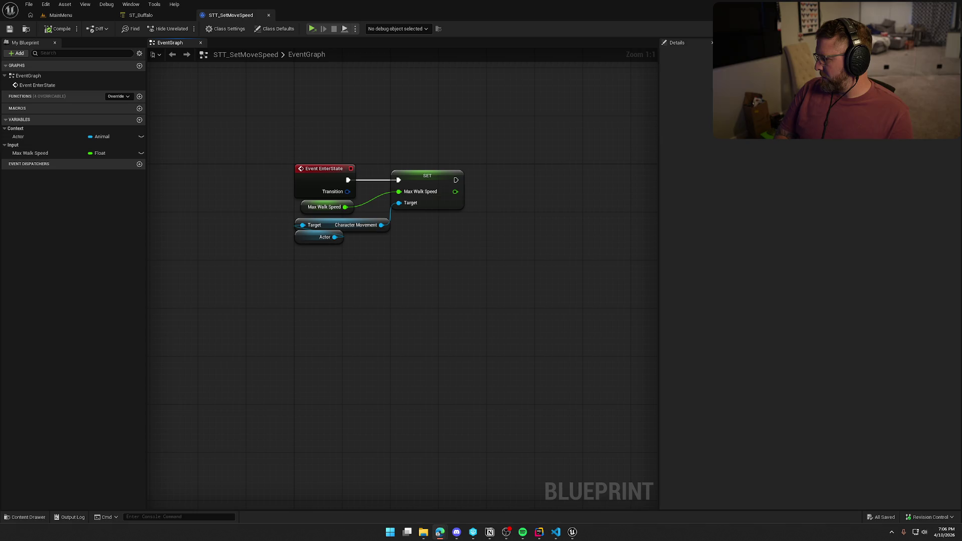
pyautogui.click(503, 282)
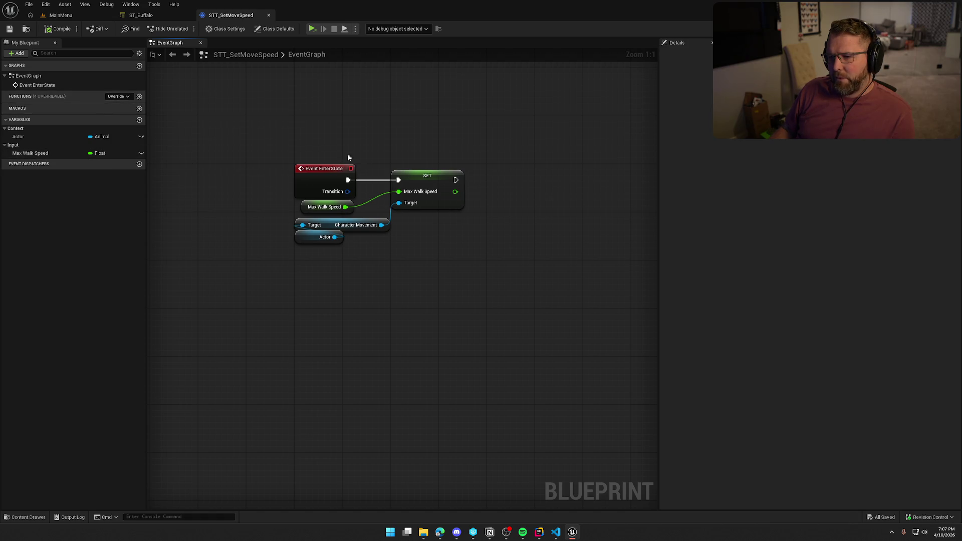
pyautogui.rightClick(445, 247)
# Add a Finish Task node and place it to the right of the SET Max Walk Speed node
pyautogui.write('ta')
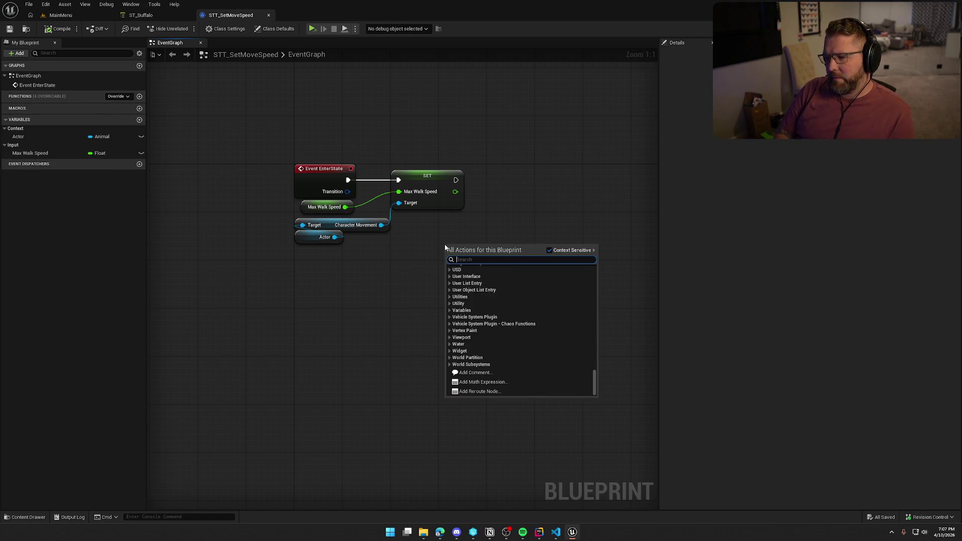
pyautogui.write('sk')
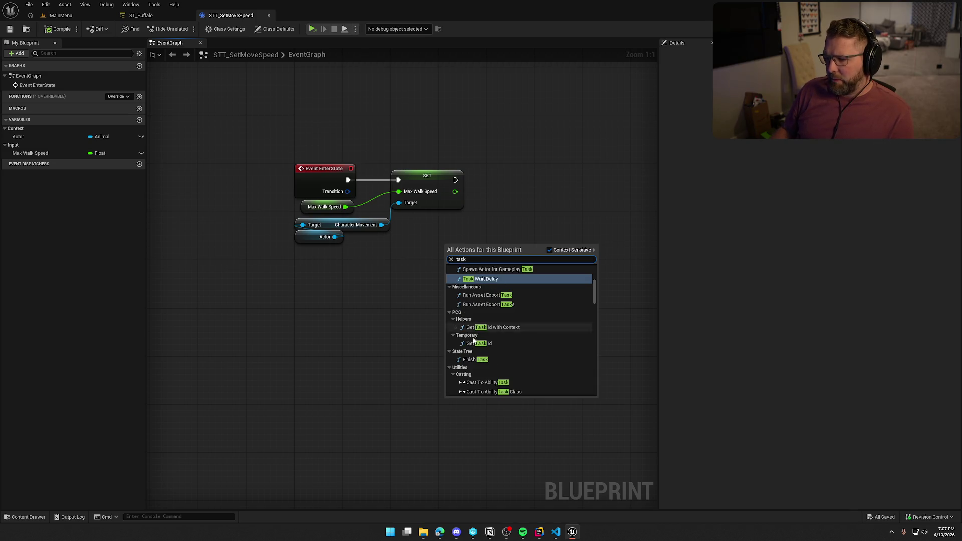
pyautogui.scroll(-1, 512, 371)
pyautogui.click(485, 347)
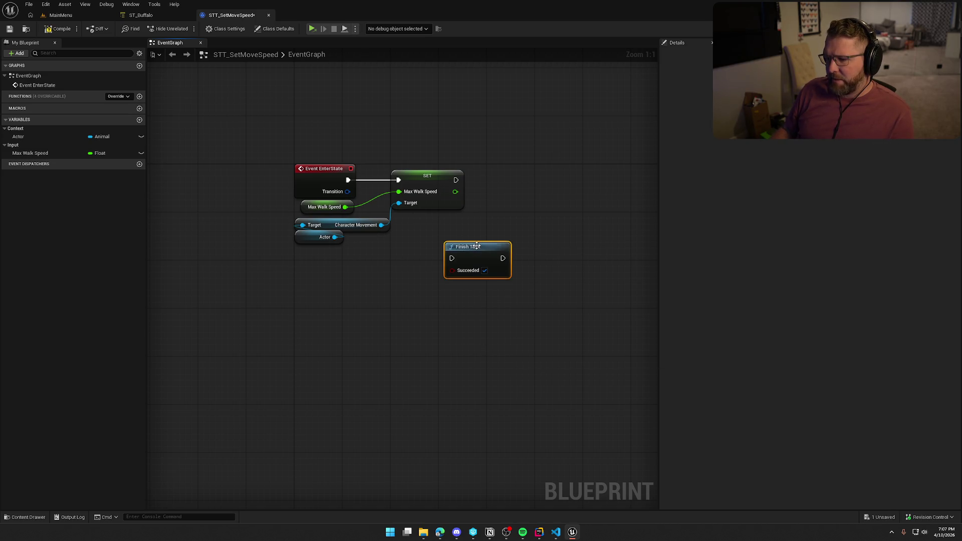
pyautogui.moveTo(480, 252); pyautogui.dragTo(545, 179)
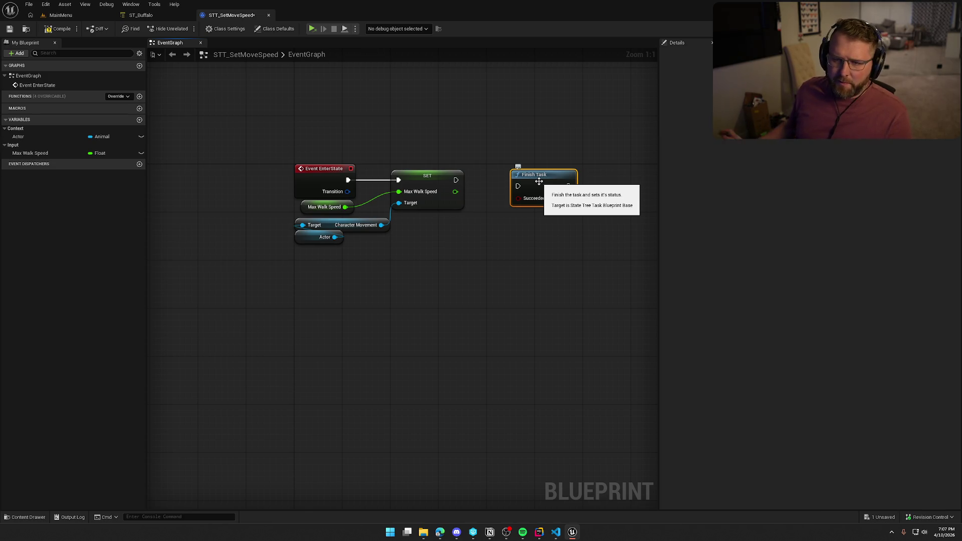
# Review the Functions override list without choosing one, then start saving the task asset
pyautogui.click(121, 97)
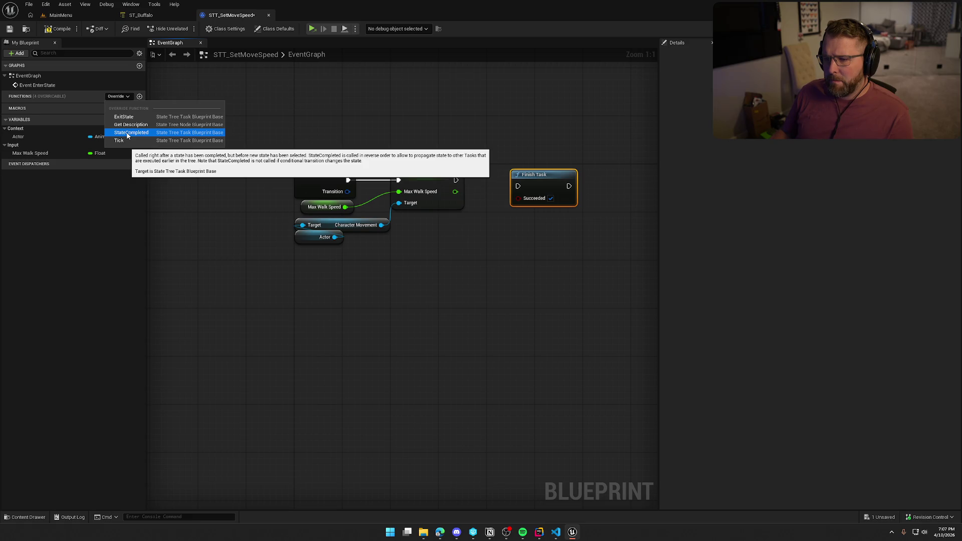
pyautogui.click(436, 245)
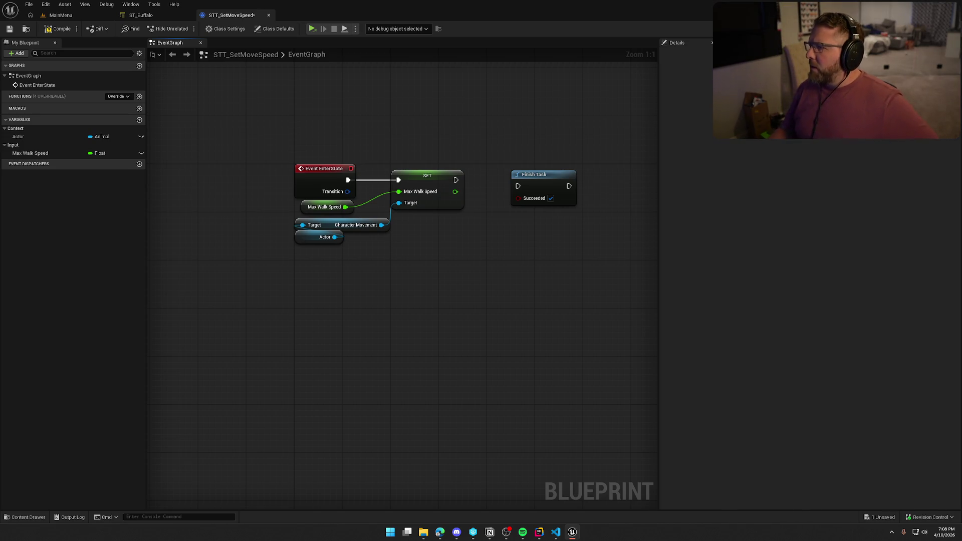
pyautogui.hotkey('ctrl', 'shift', 's')
# Confirm saving STT_SetMoveSpeed, then hide Rider's Unreal log panel and minimize Rider
pyautogui.click(493, 353)
pyautogui.hotkey('alt', 'Tab')
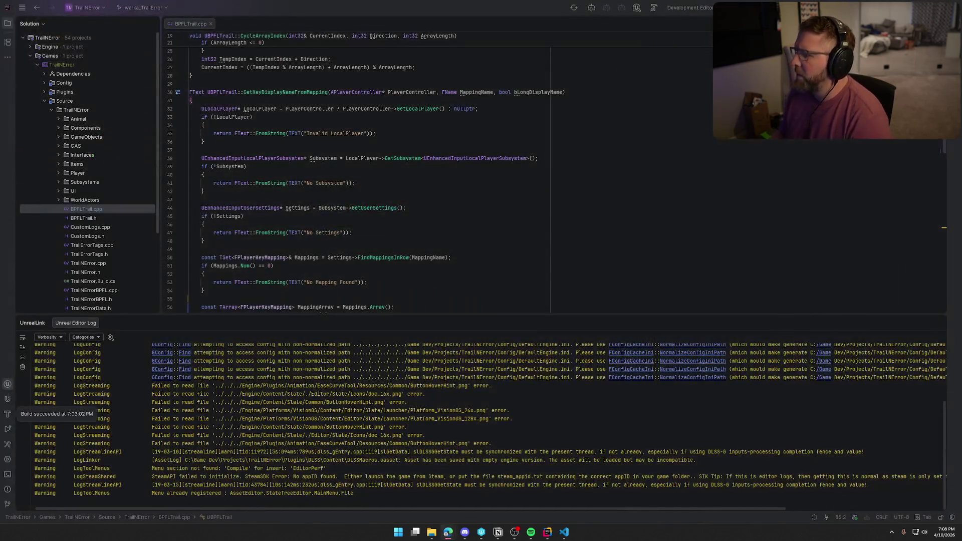
pyautogui.hotkey('shift', 'Escape')
pyautogui.press('super+d')
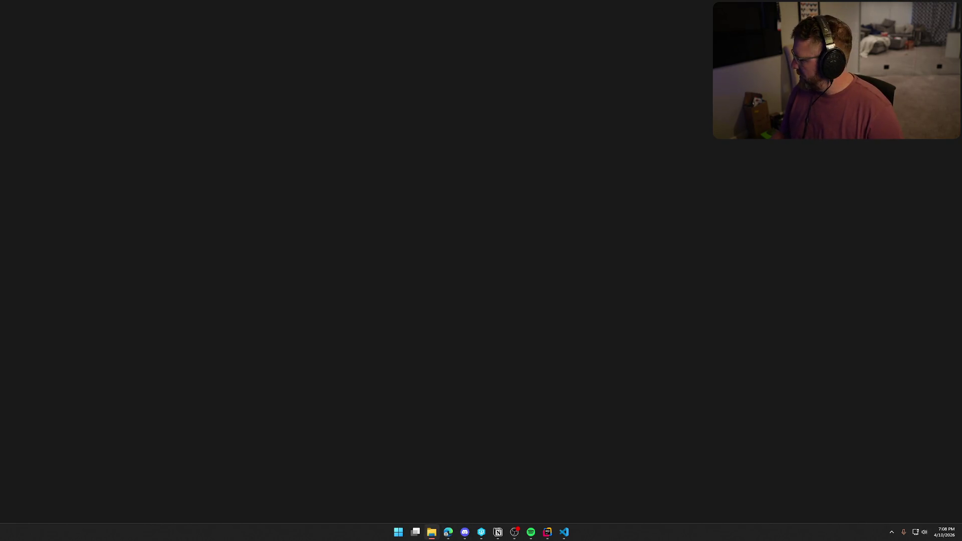
# Launch the packaged Trail & Error game, start a new game, and throw away the tutorial book
pyautogui.click(564, 533)
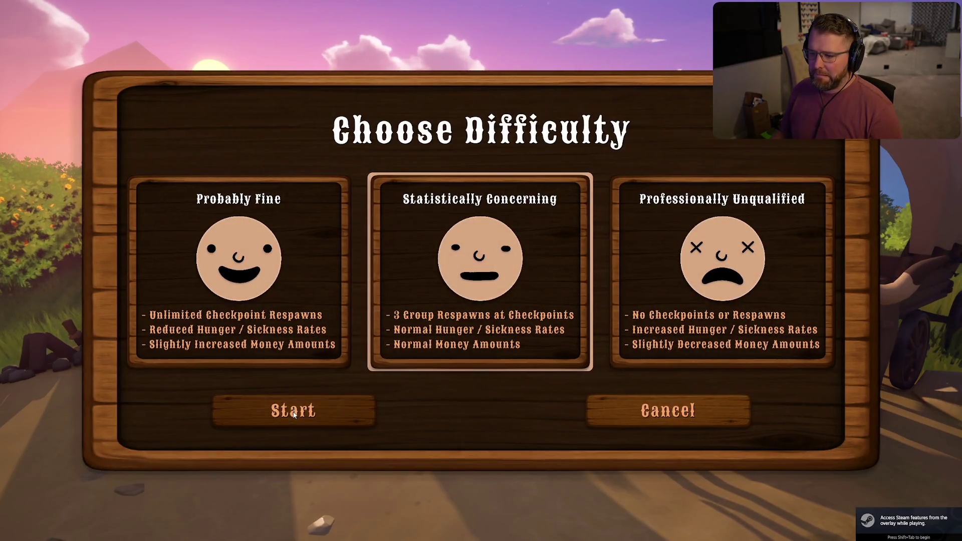
pyautogui.click(402, 407)
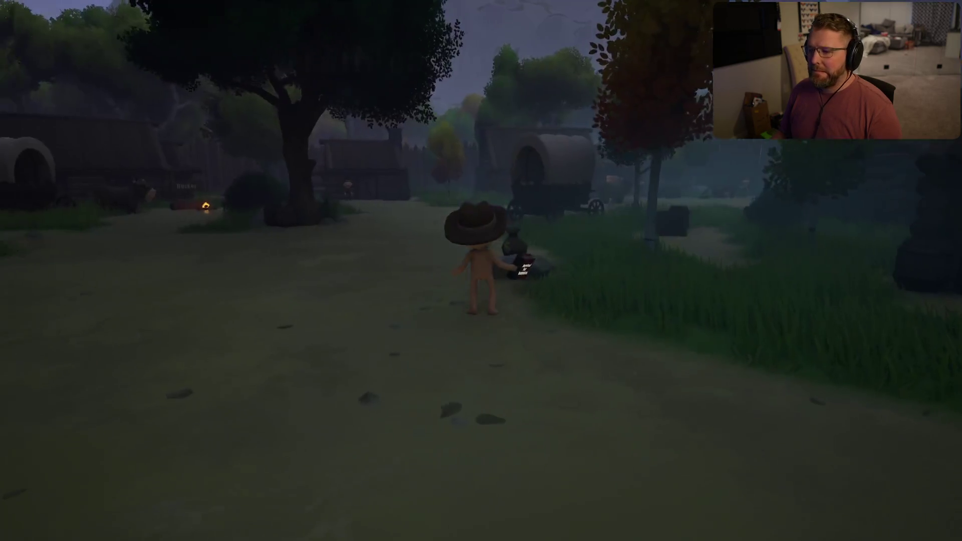
pyautogui.rightClick(475, 305)
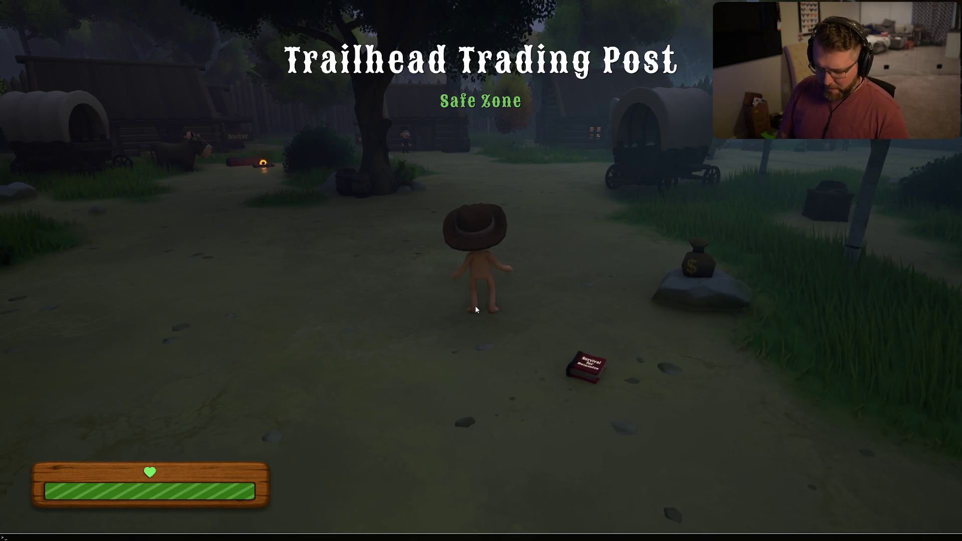
# Run 'Obj List Class=AITask_MoveTo Count' in the developer console and check its output
pyautogui.write('Obj List')
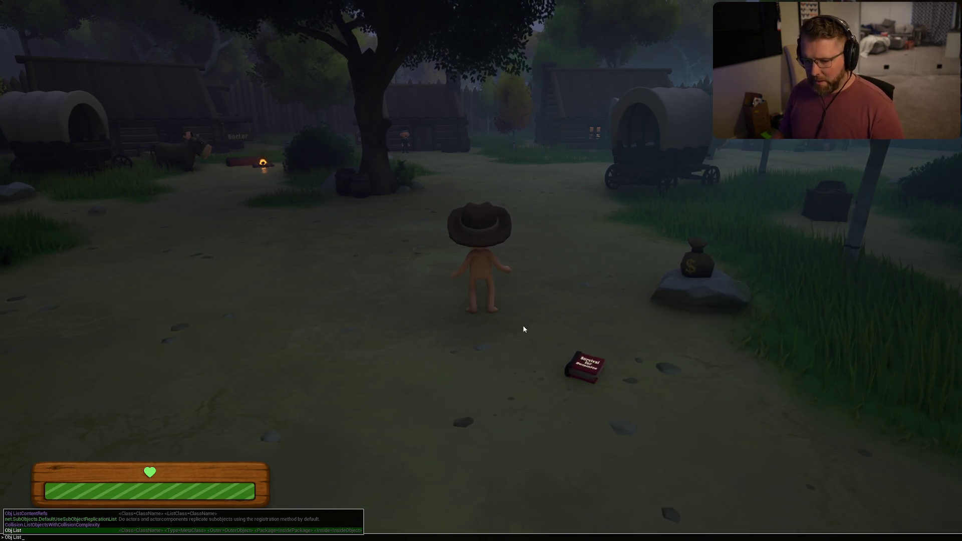
pyautogui.write(' Class')
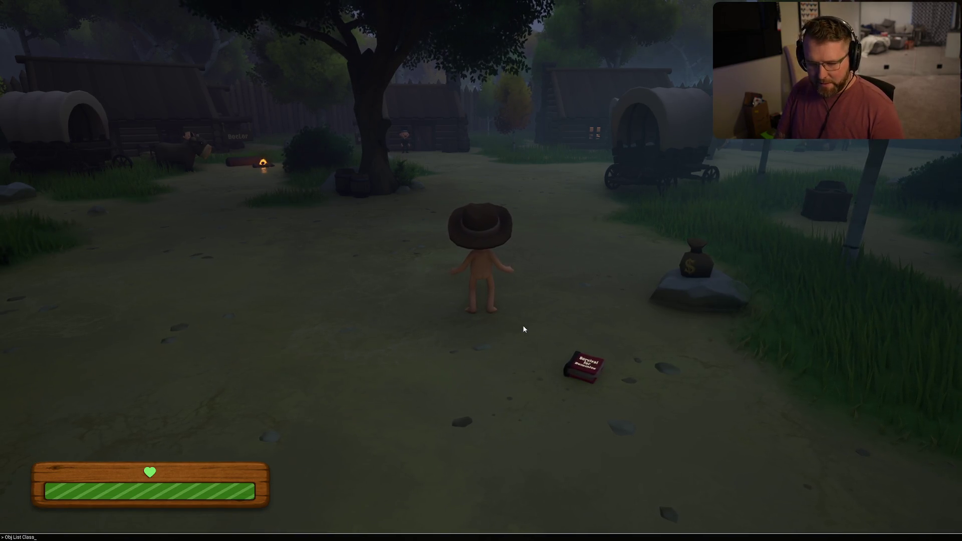
pyautogui.write('=AI')
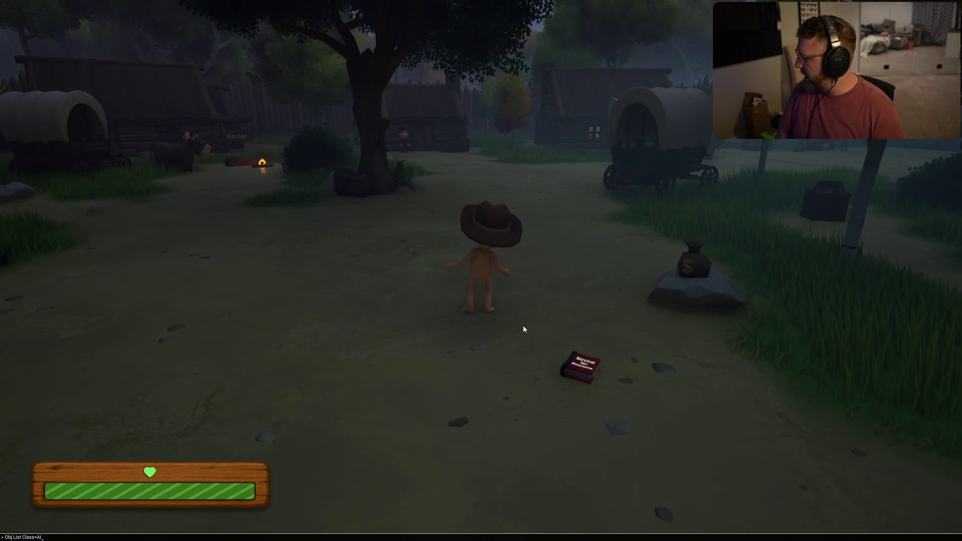
pyautogui.write('Tas')
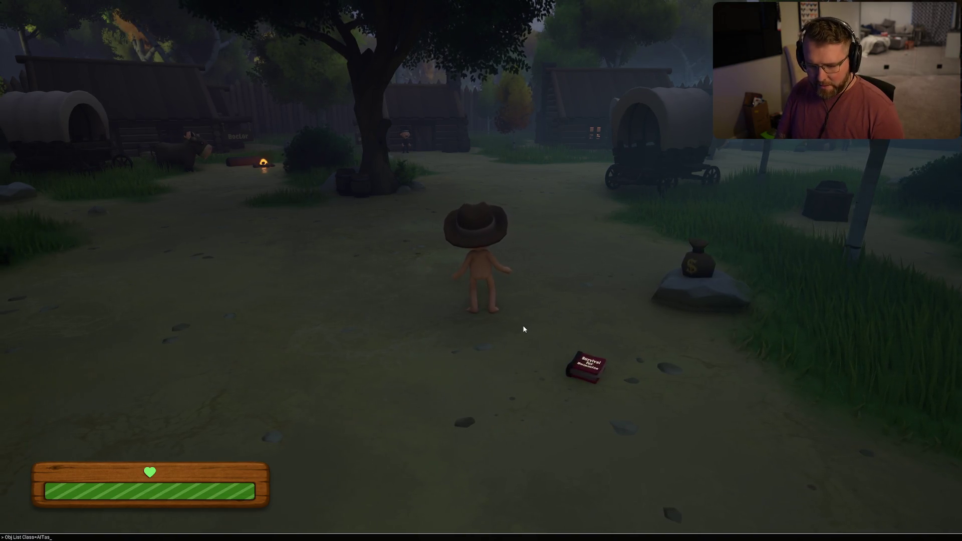
pyautogui.write('k_Mo')
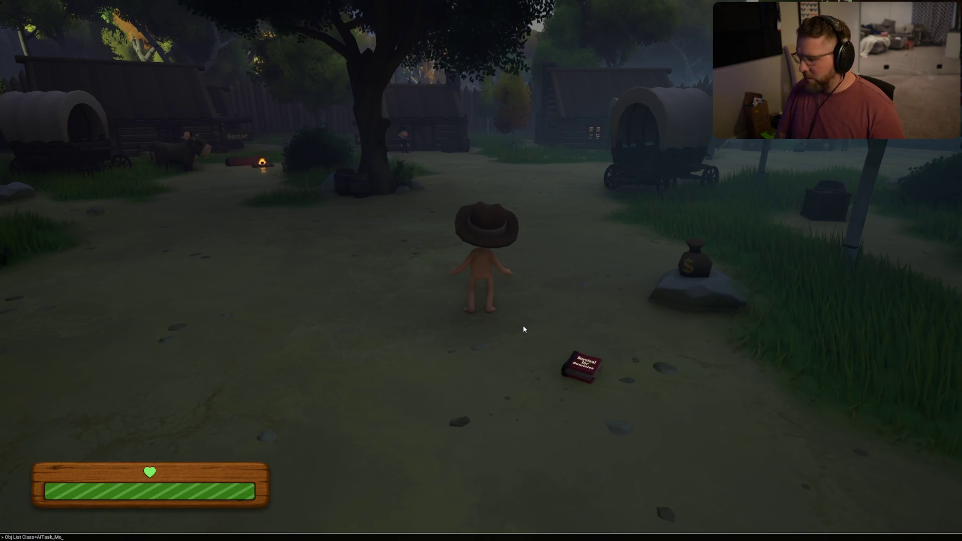
pyautogui.write('veTo Count')
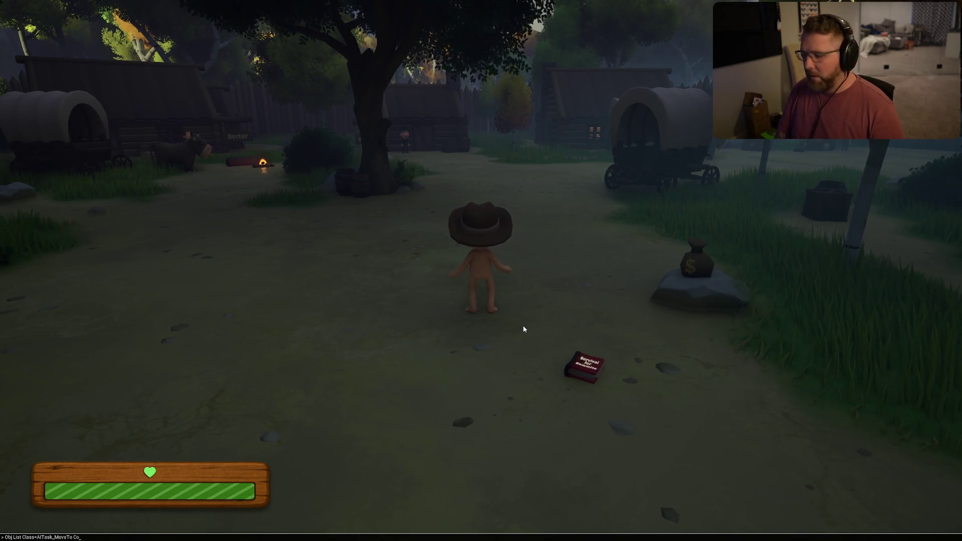
pyautogui.press('Return')
pyautogui.press('super')
pyautogui.press('super')
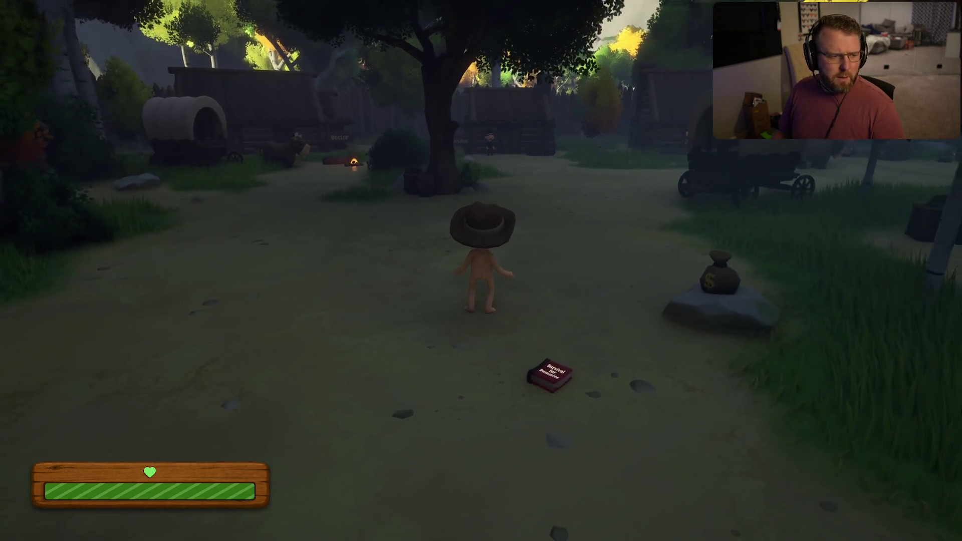
pyautogui.press('`')
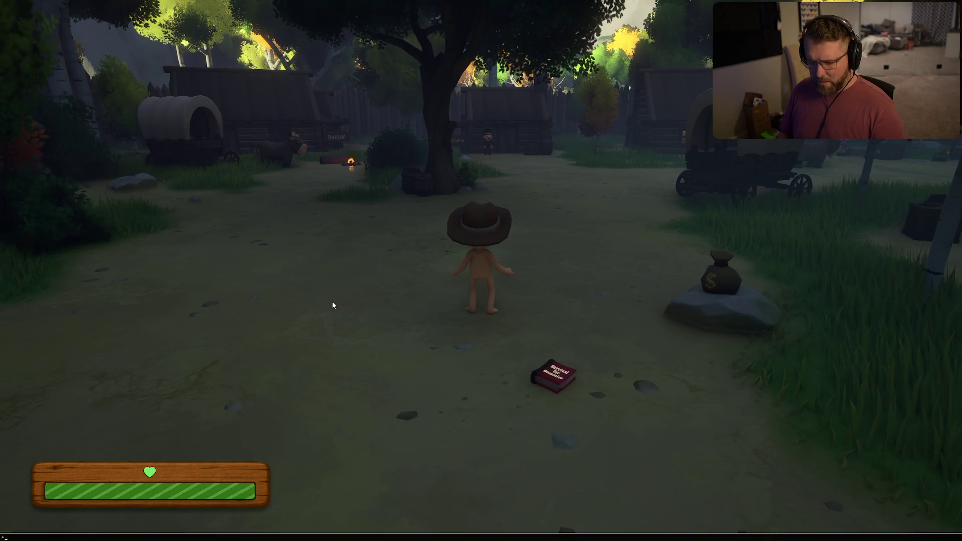
pyautogui.press('Up')
pyautogui.press('Up')
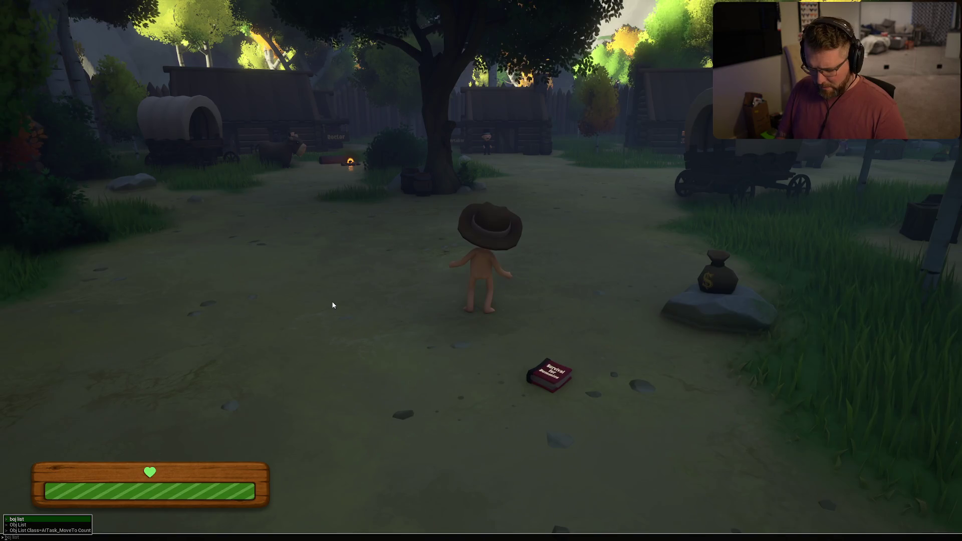
pyautogui.press('`')
pyautogui.press('`')
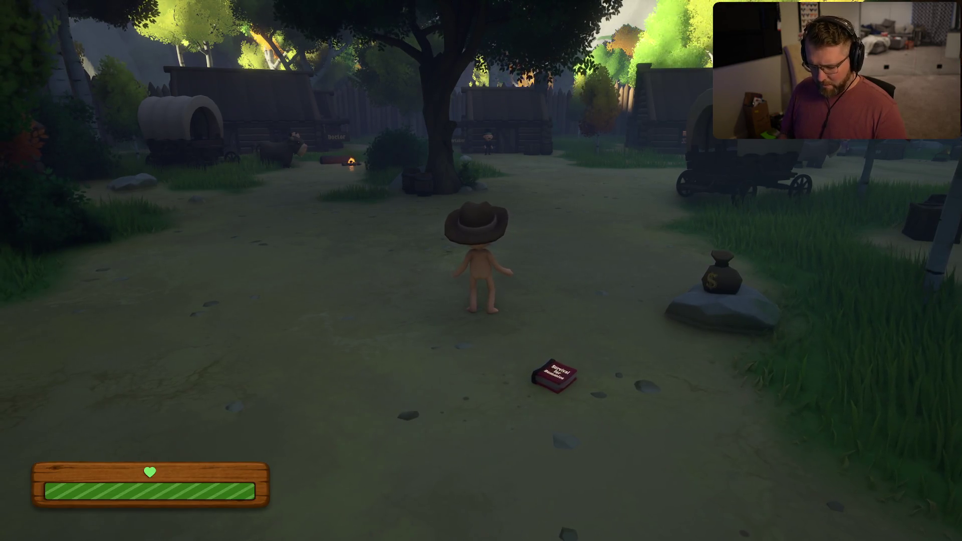
pyautogui.press('`')
pyautogui.press('`')
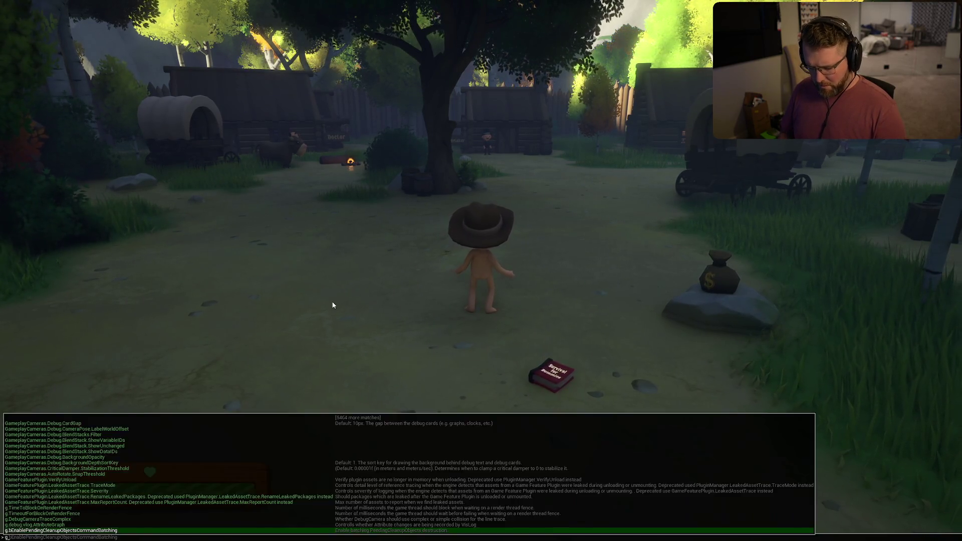
pyautogui.press('`')
pyautogui.press('`')
pyautogui.press('Up')
pyautogui.press('Up')
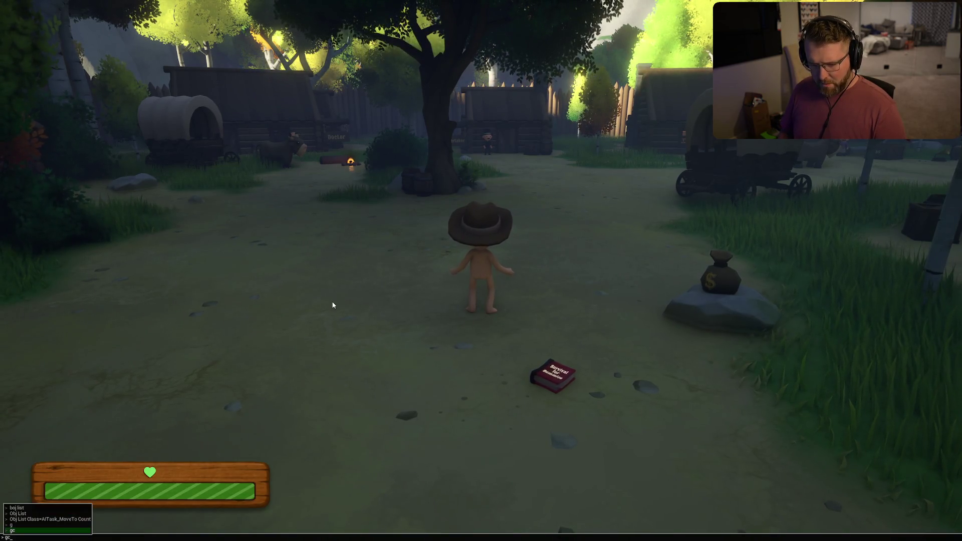
pyautogui.press('`')
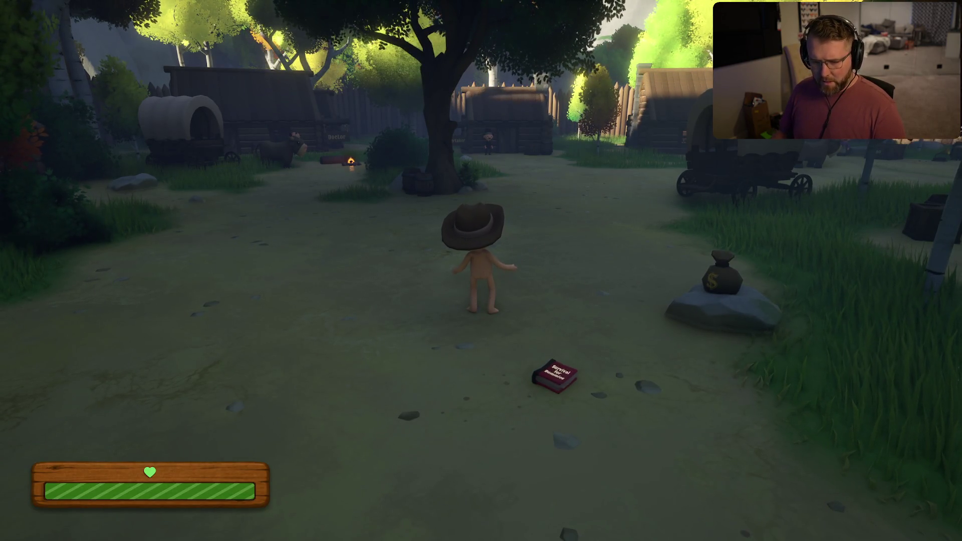
# Pause the game and exit it, confirming the quit
pyautogui.press('Escape')
pyautogui.click(453, 364)
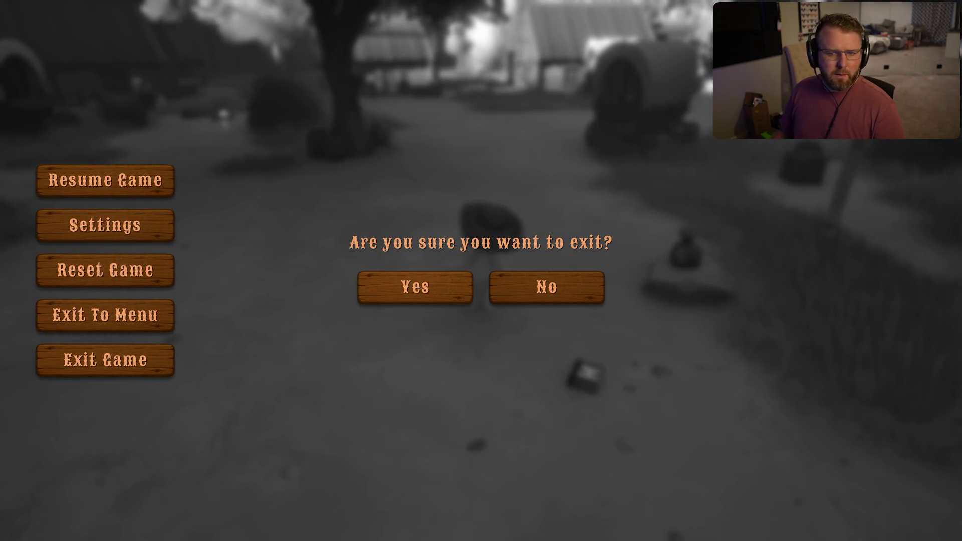
pyautogui.click(413, 291)
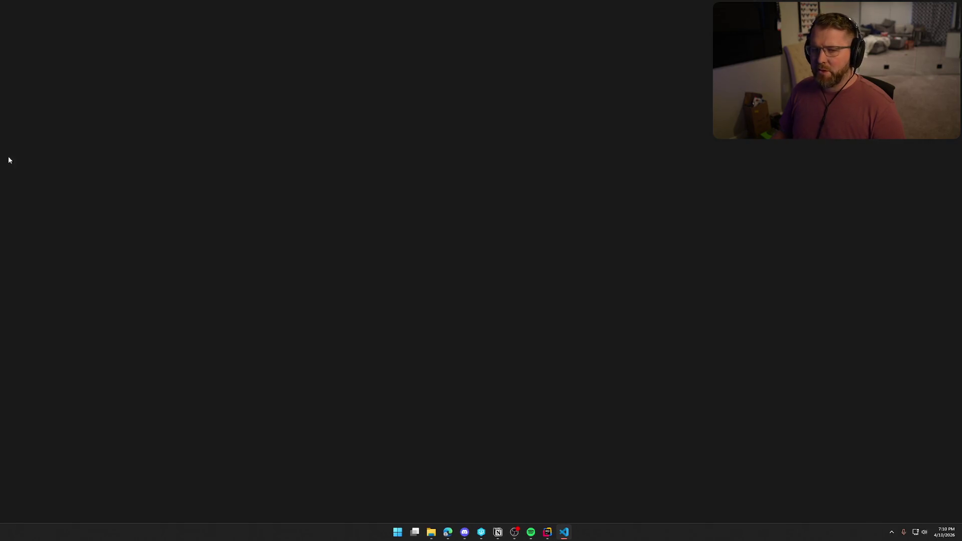
# Maximize TrailNError.log and scroll down through the repeated AITask_MoveTo entries
pyautogui.doubleClick(350, 70)
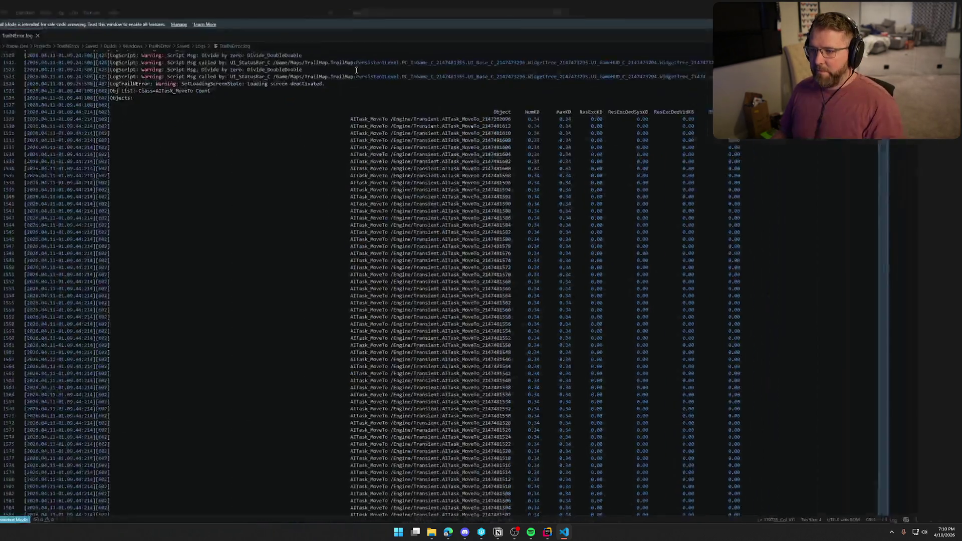
pyautogui.scroll(-10, 567, 228)
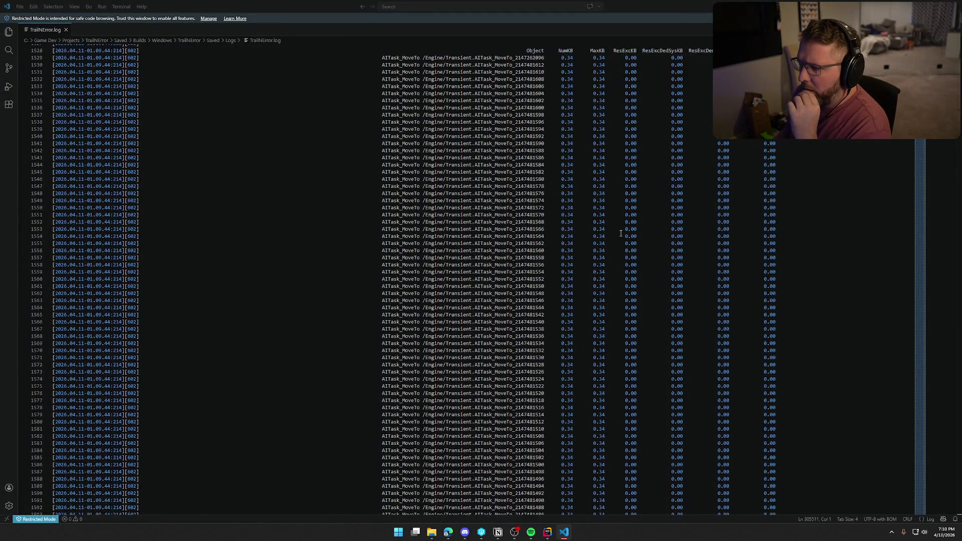
pyautogui.scroll(-13, 626, 231)
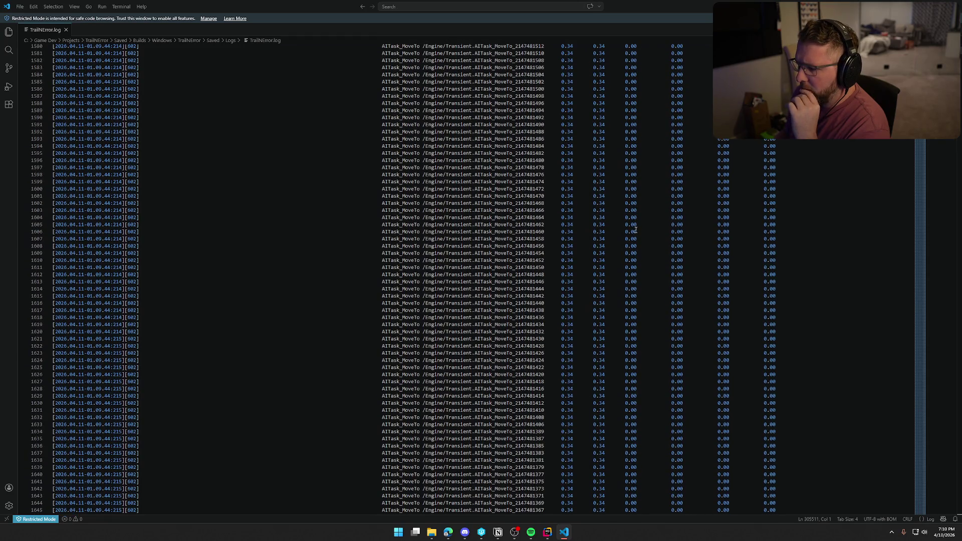
pyautogui.scroll(-20, 760, 273)
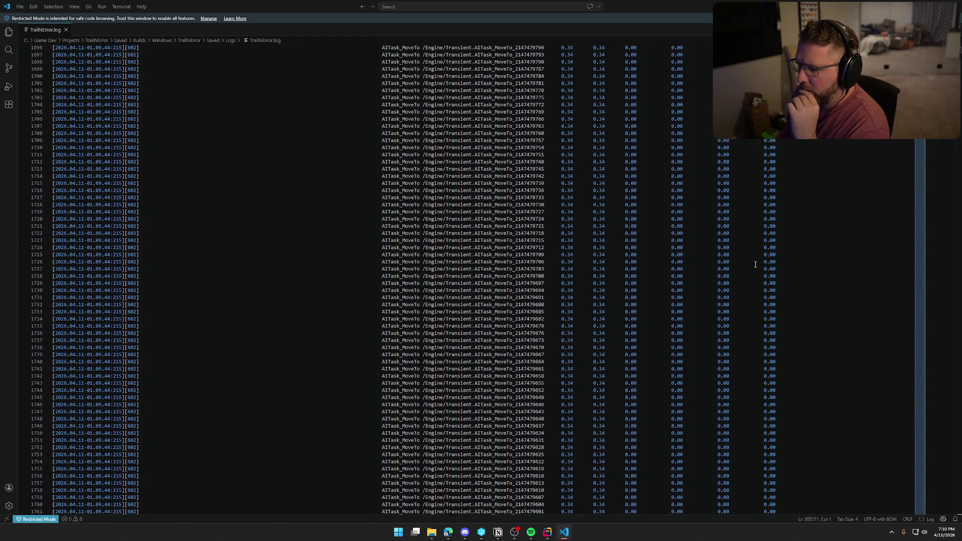
pyautogui.scroll(-18, 760, 262)
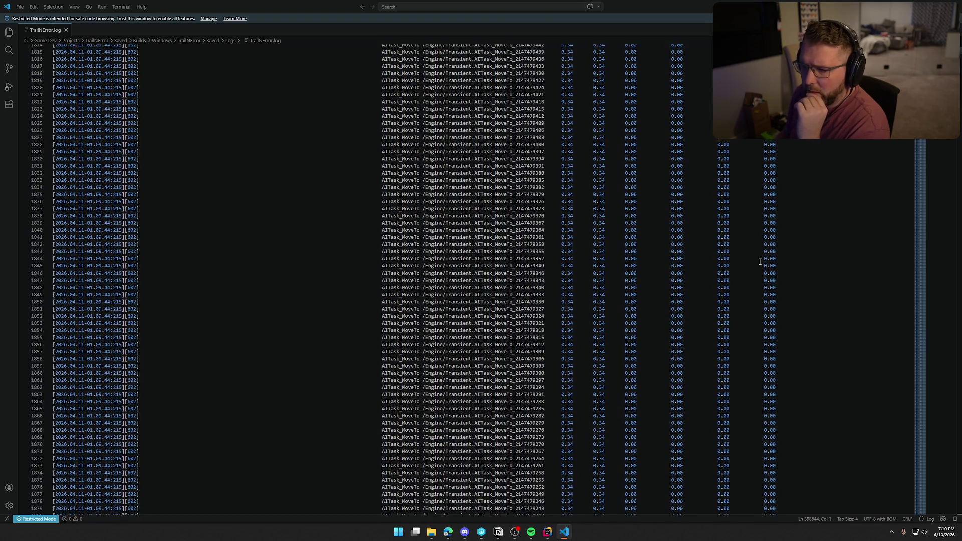
pyautogui.scroll(-20, 760, 263)
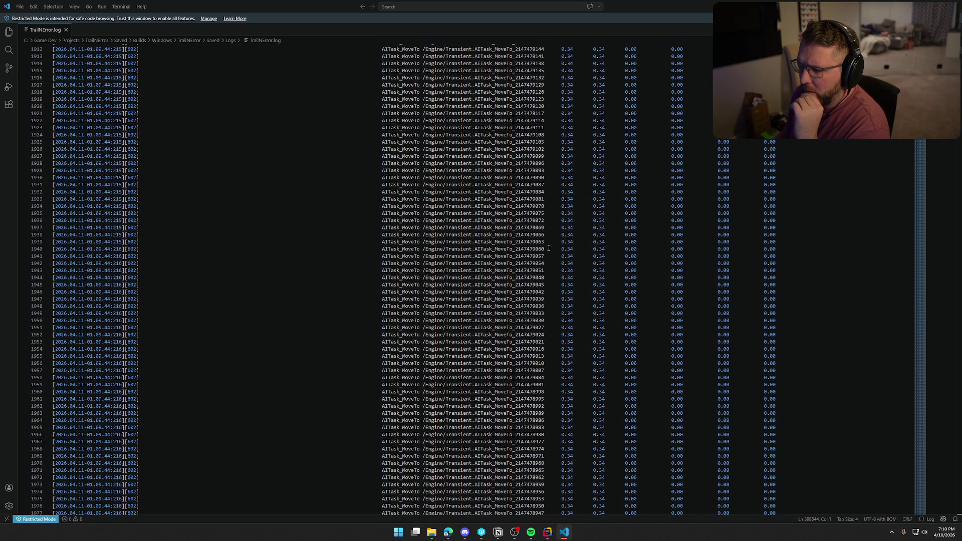
pyautogui.scroll(-15, 565, 244)
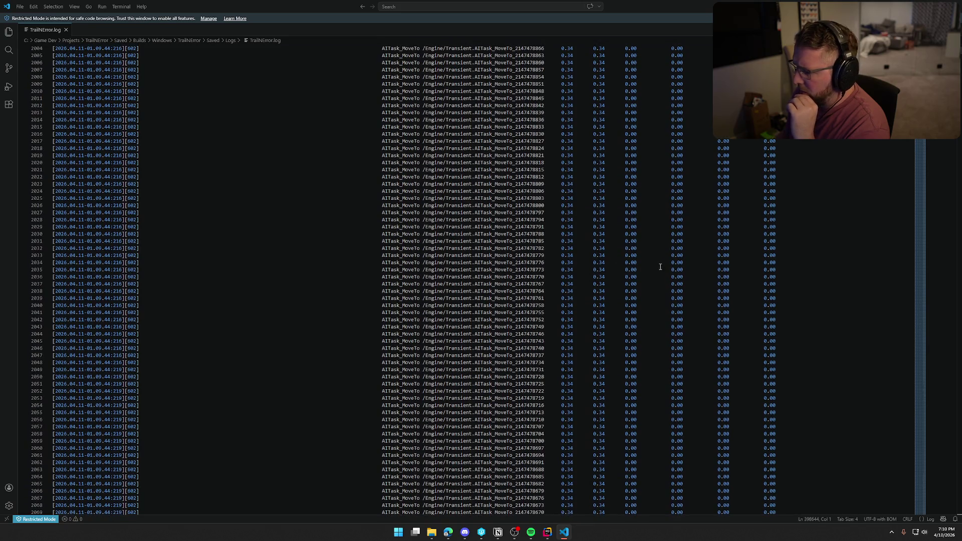
pyautogui.click(959, 184)
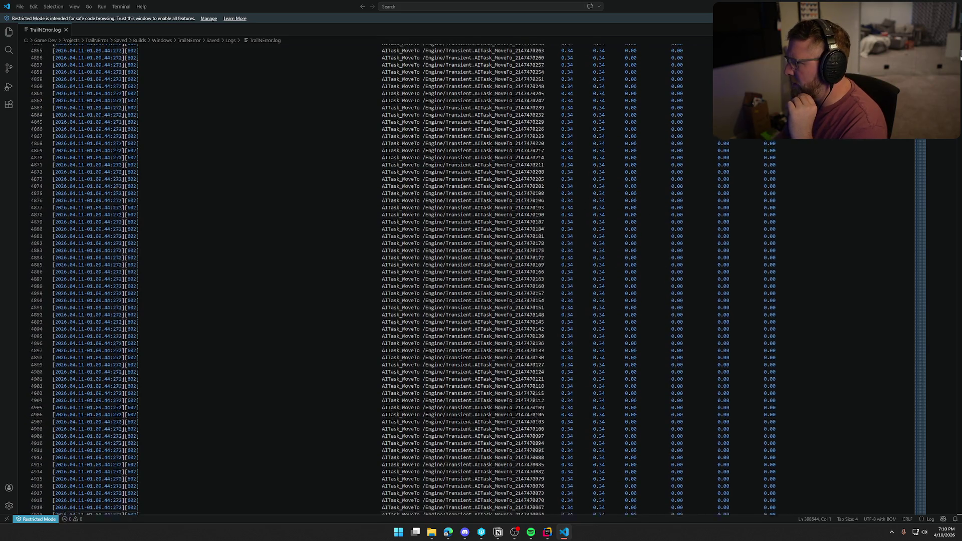
pyautogui.moveTo(959, 185); pyautogui.dragTo(959, 511)
# Select the 251544 AITask_MoveTo count in the shutdown summary, then jump back up
pyautogui.scroll(15, 770, 366)
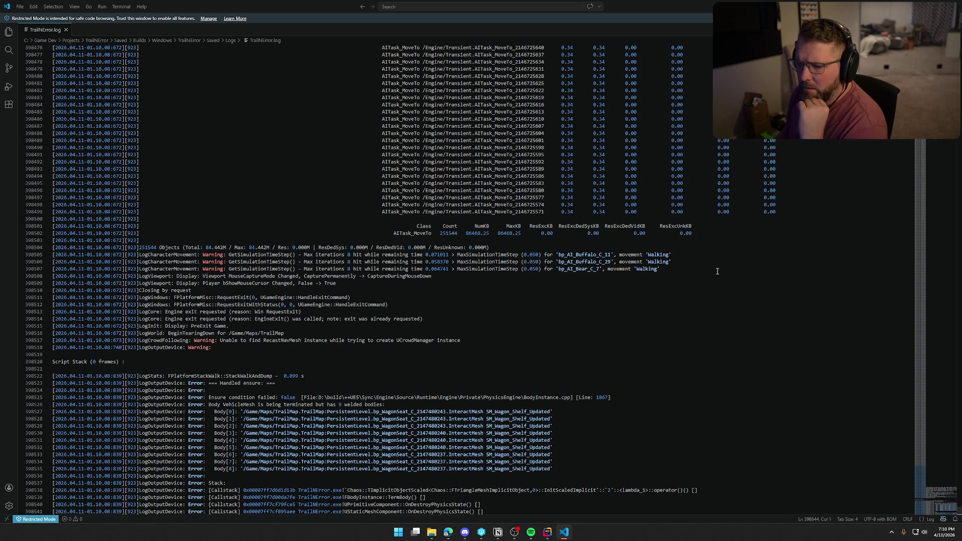
pyautogui.scroll(-15, 696, 326)
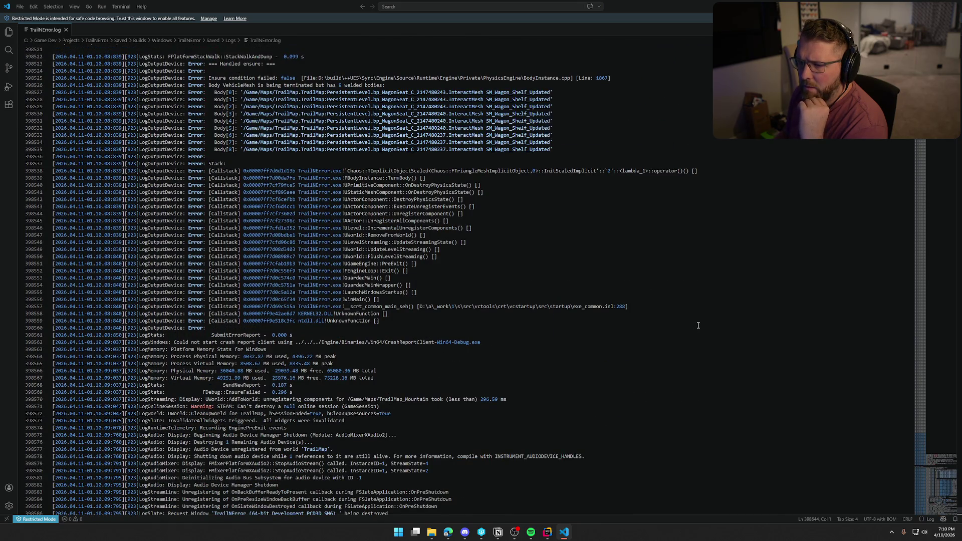
pyautogui.scroll(-20, 698, 325)
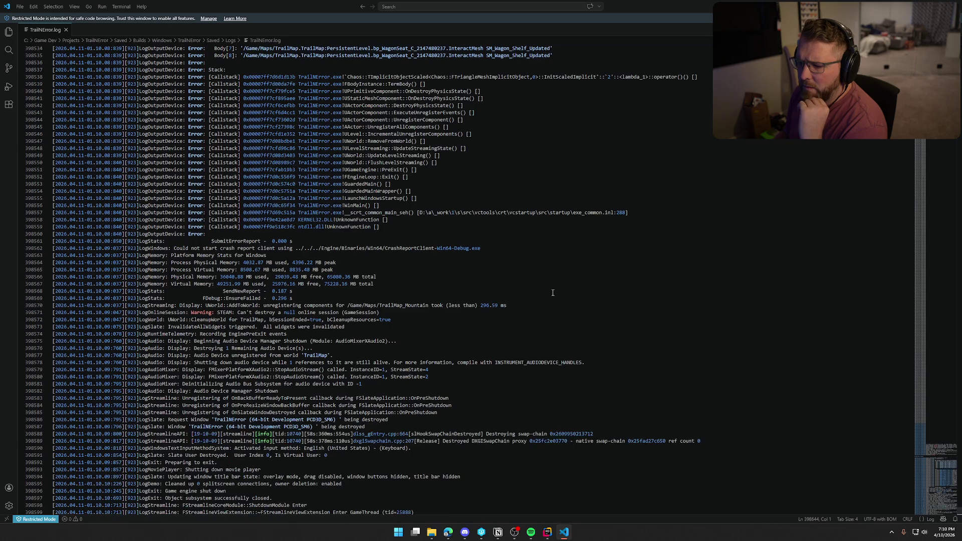
pyautogui.scroll(20, 600, 305)
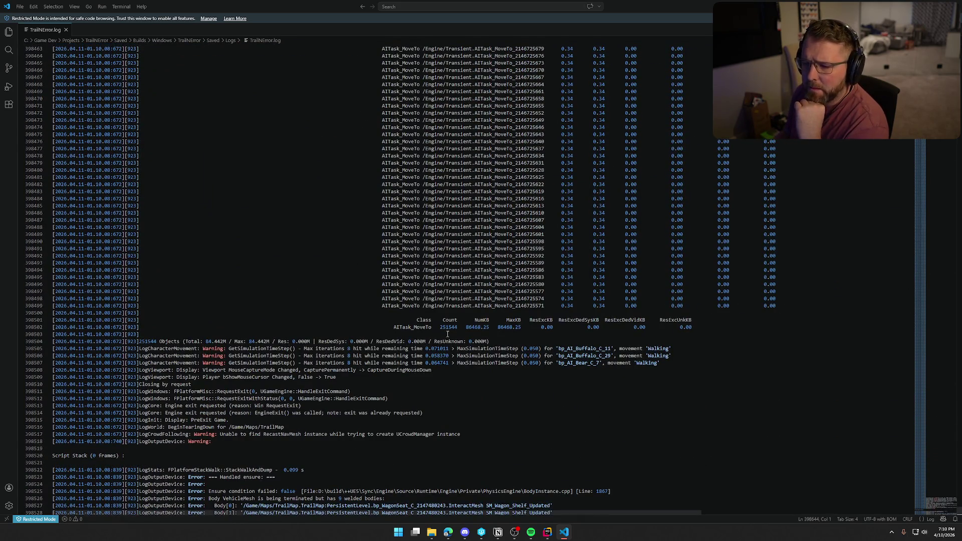
pyautogui.doubleClick(449, 327)
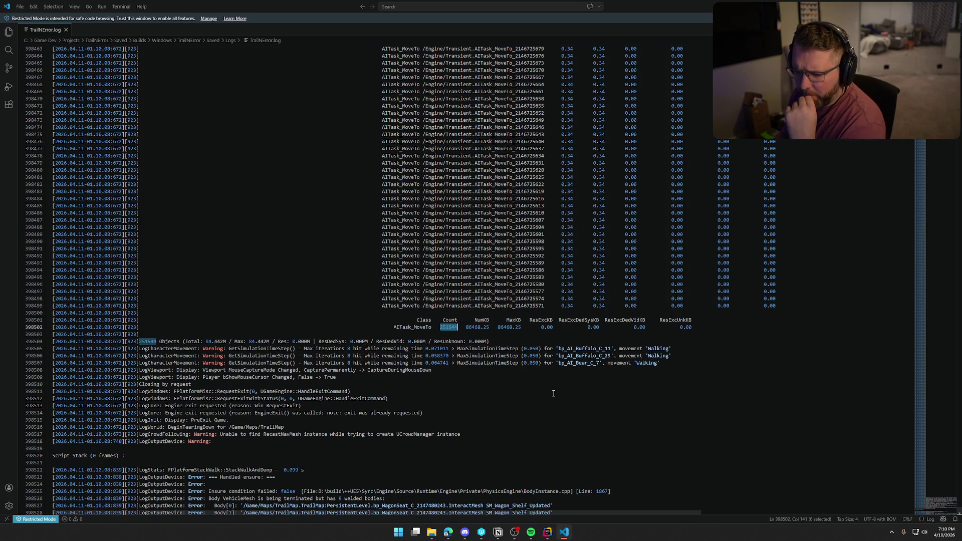
pyautogui.scroll(5, 561, 399)
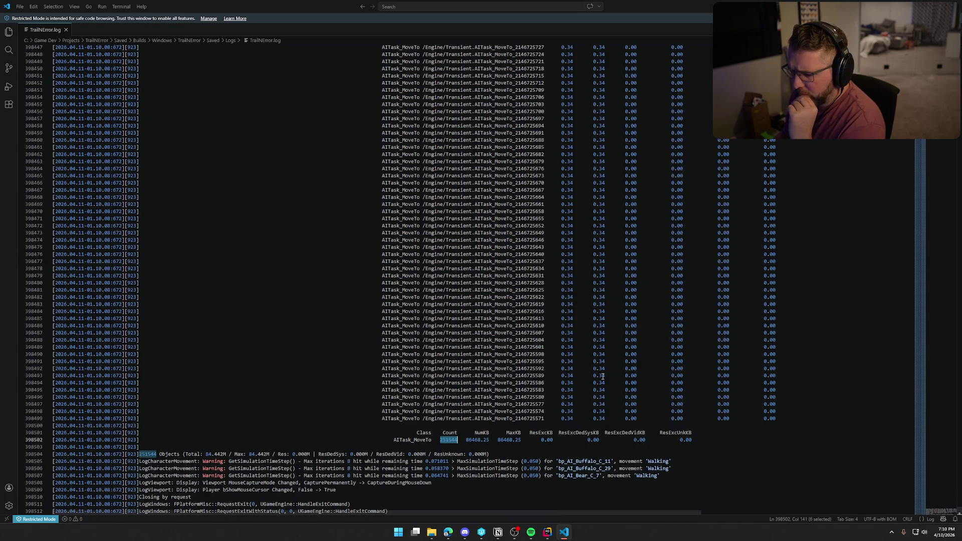
pyautogui.click(927, 328)
# Return to the top of TrailNError.log and read through the engine startup section
pyautogui.moveTo(928, 471); pyautogui.dragTo(928, 145)
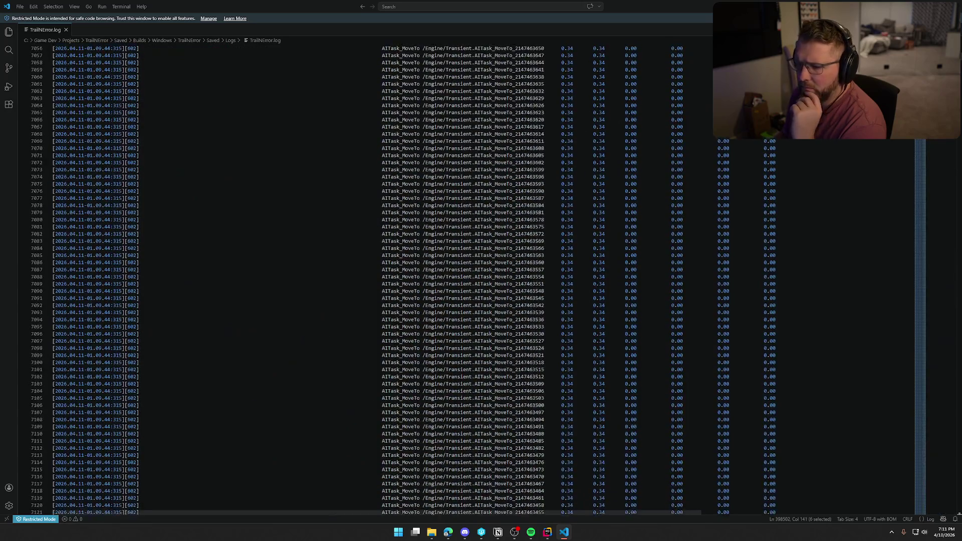
pyautogui.click(924, 300)
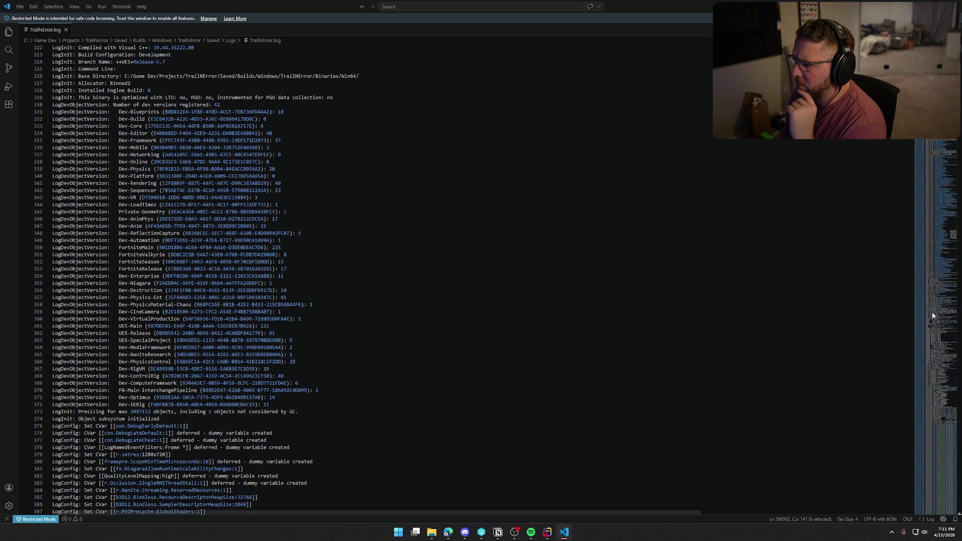
pyautogui.scroll(-20, 646, 348)
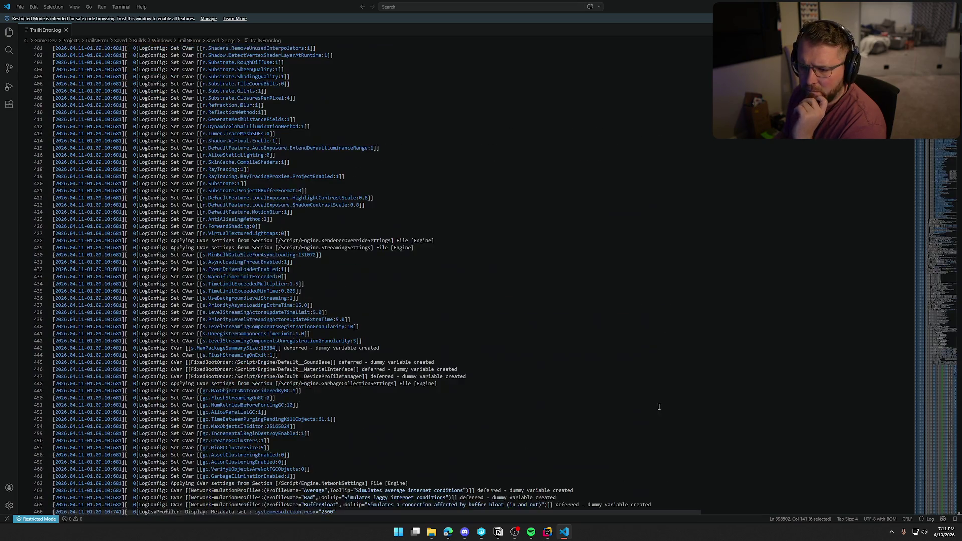
pyautogui.scroll(-20, 665, 408)
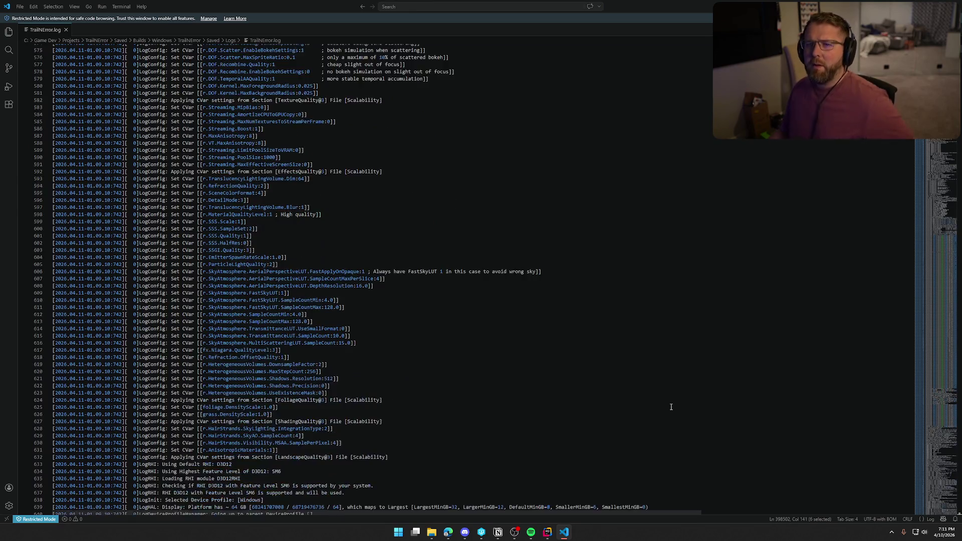
pyautogui.scroll(-20, 672, 405)
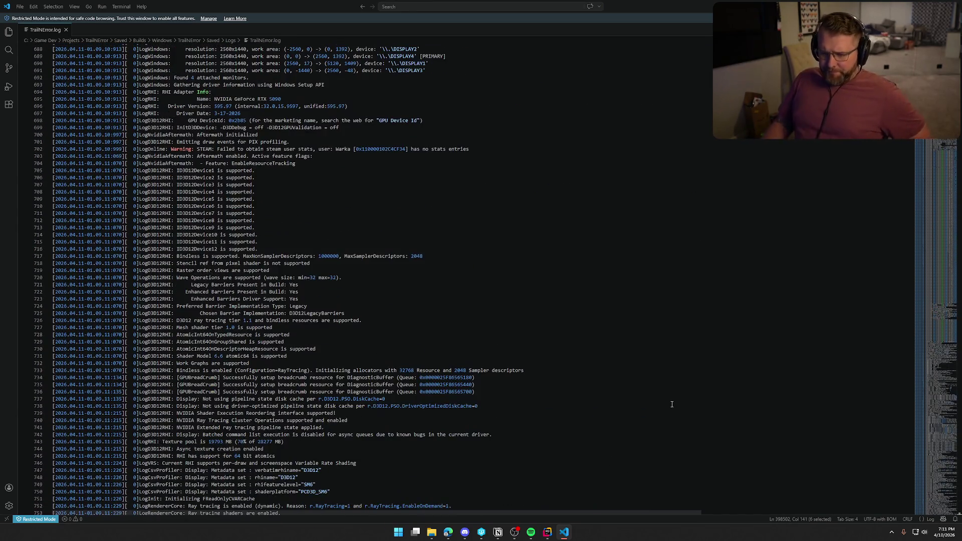
pyautogui.scroll(-20, 668, 412)
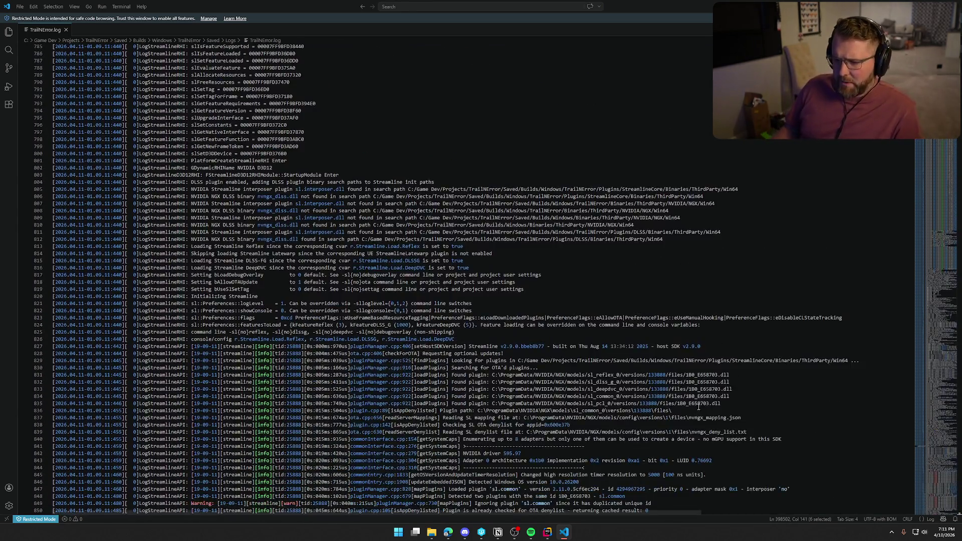
pyautogui.scroll(-20, 699, 407)
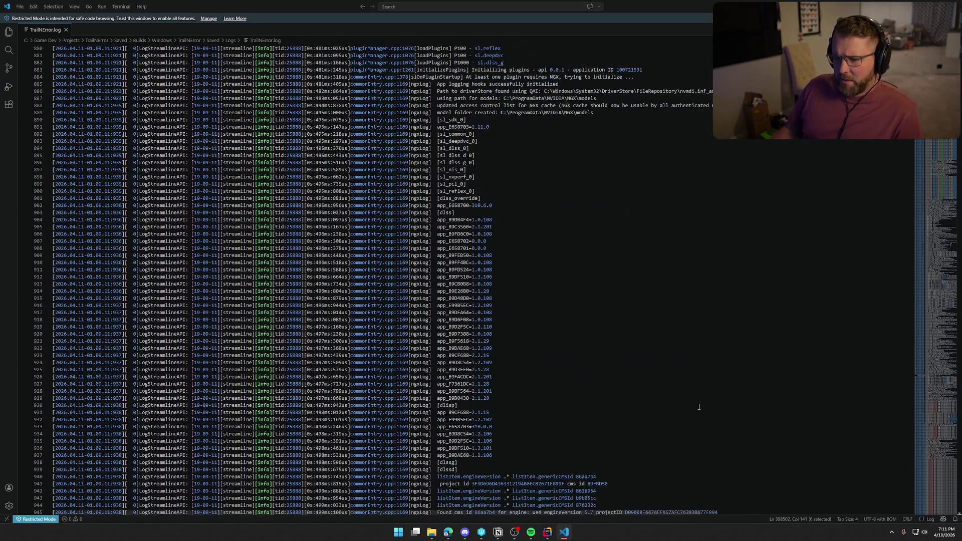
pyautogui.scroll(-12, 699, 406)
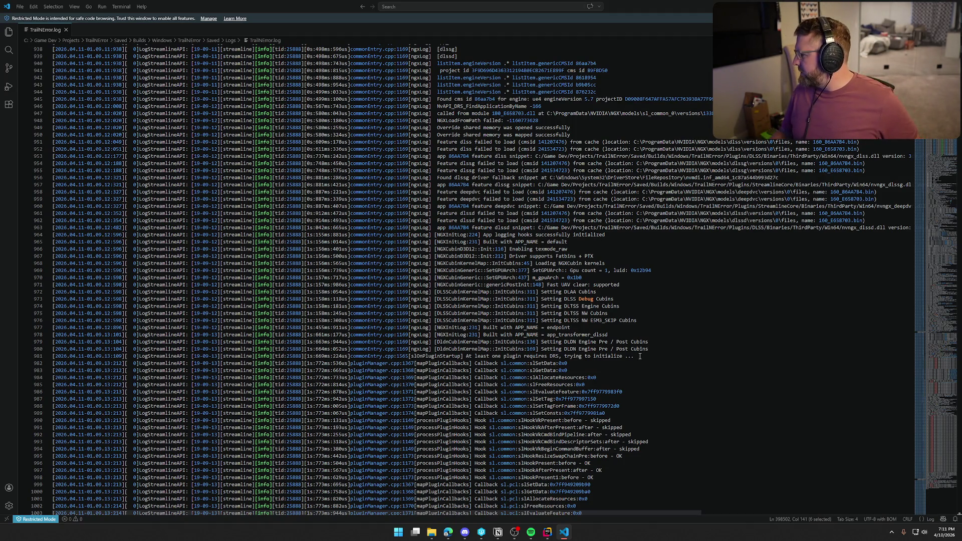
# Continue down past the TrailMap load and physics warnings to the Divide-by-zero warnings
pyautogui.scroll(-20, 640, 357)
pyautogui.scroll(-7, 640, 357)
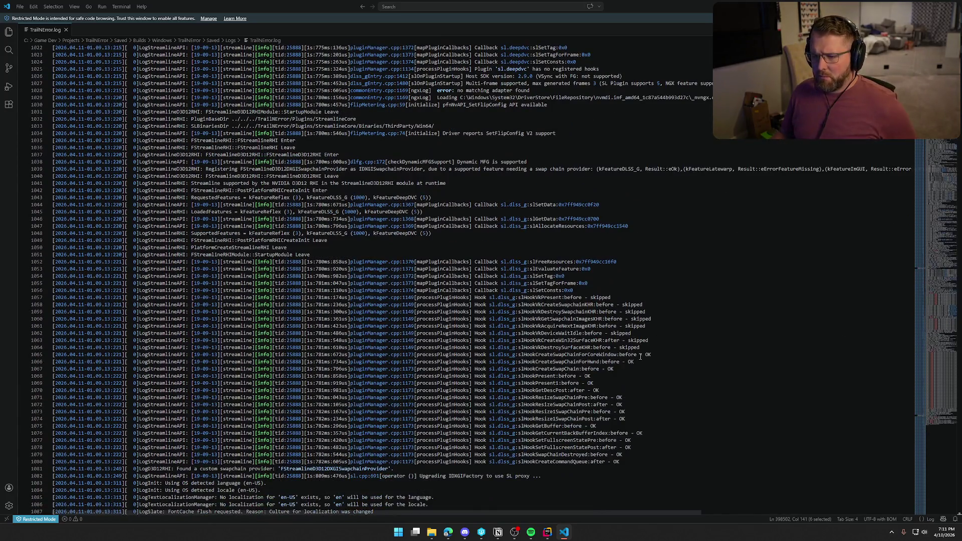
pyautogui.scroll(-20, 640, 356)
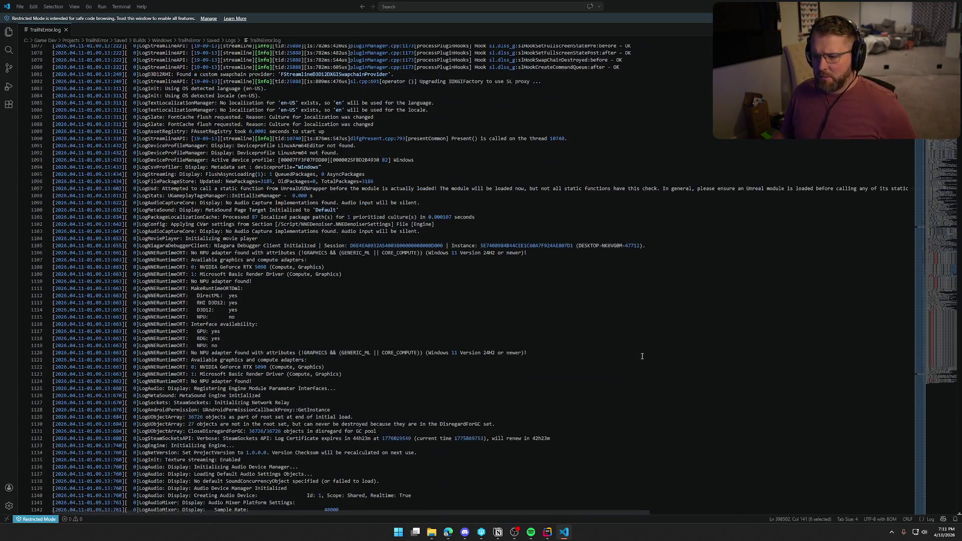
pyautogui.scroll(-20, 646, 353)
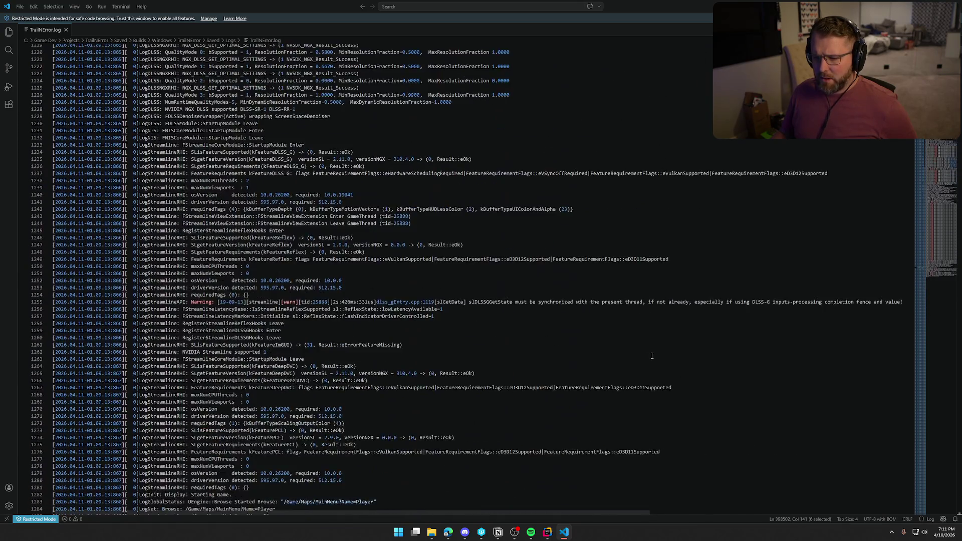
pyautogui.scroll(-13, 649, 348)
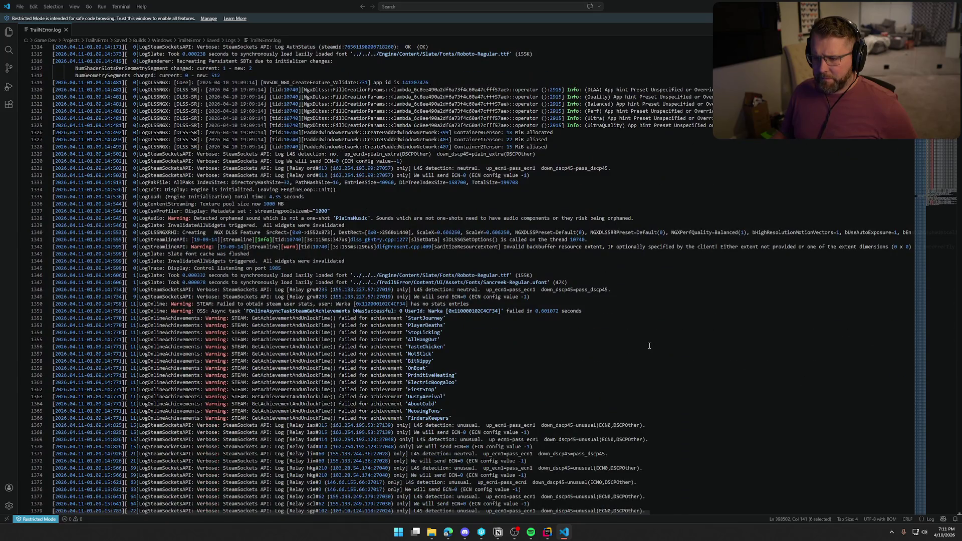
pyautogui.scroll(-12, 649, 345)
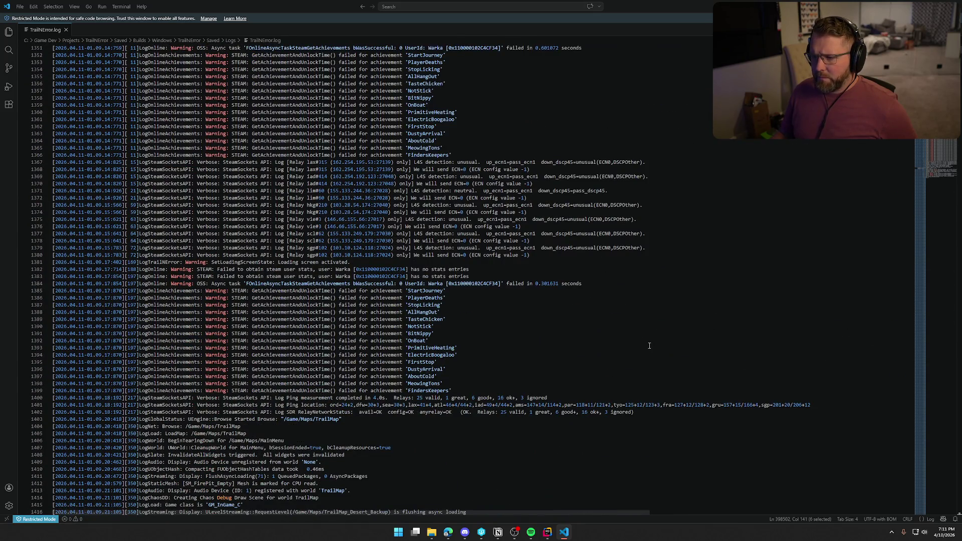
pyautogui.scroll(-6, 649, 346)
pyautogui.scroll(10, 649, 345)
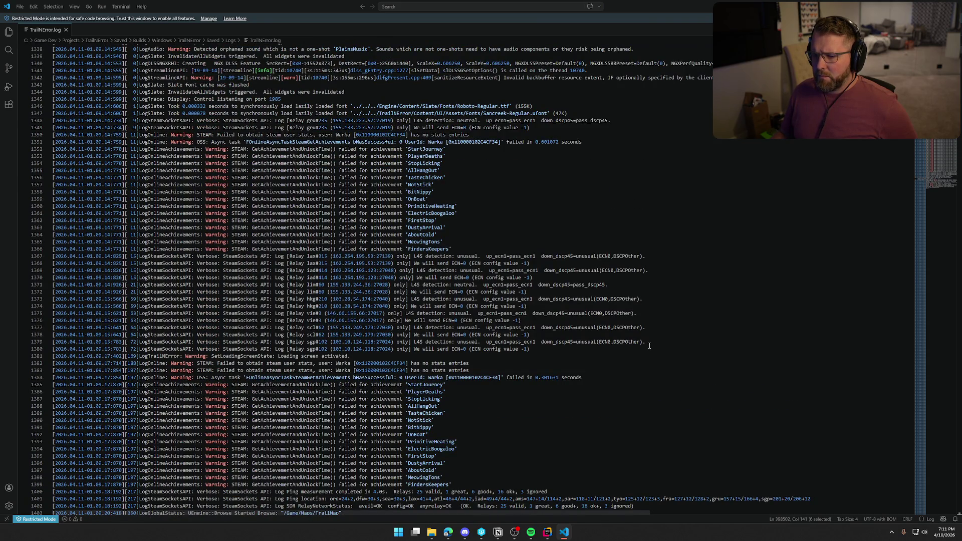
pyautogui.scroll(-20, 649, 346)
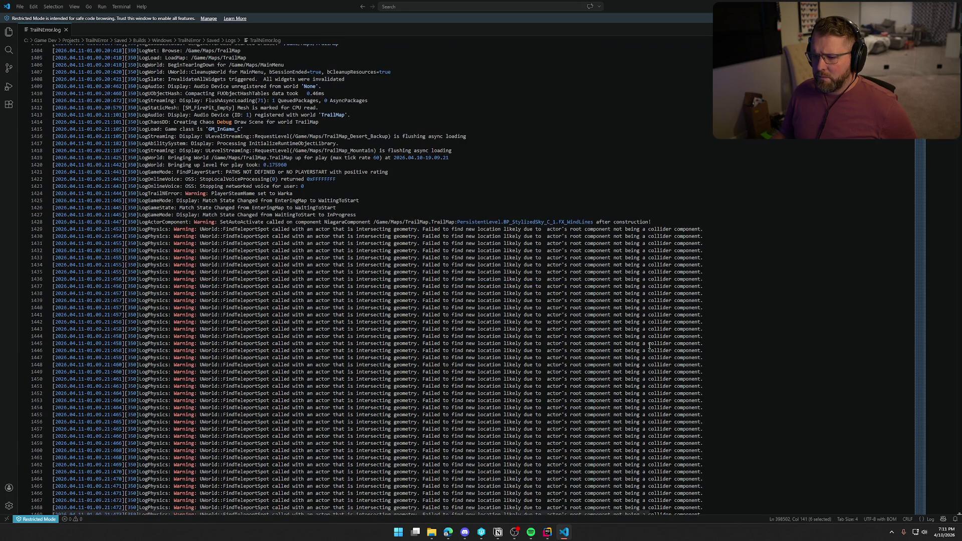
pyautogui.scroll(-20, 649, 345)
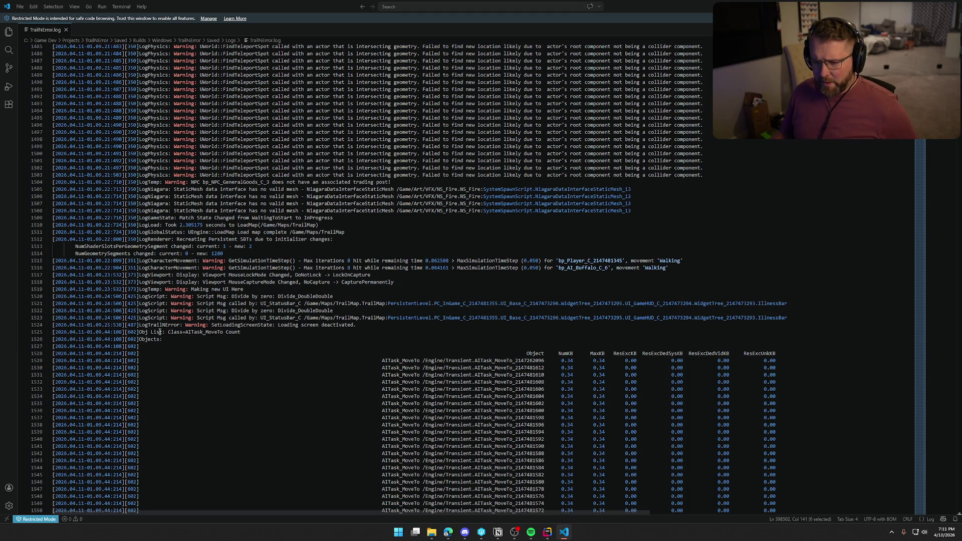
# Mark the Obj List Class=AITask_MoveTo command at line 1525 and scroll into its 0.34 KB object rows
pyautogui.click(301, 330)
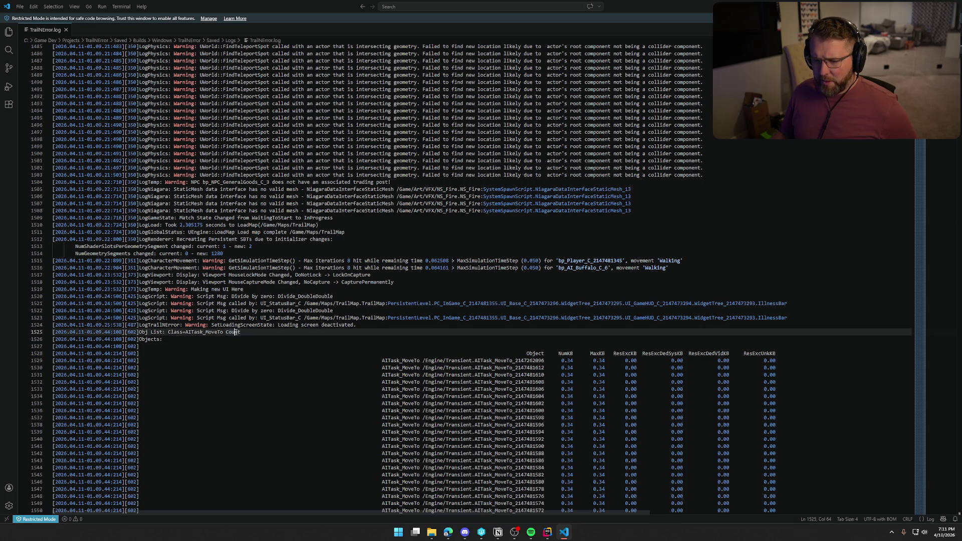
pyautogui.scroll(-5, 201, 311)
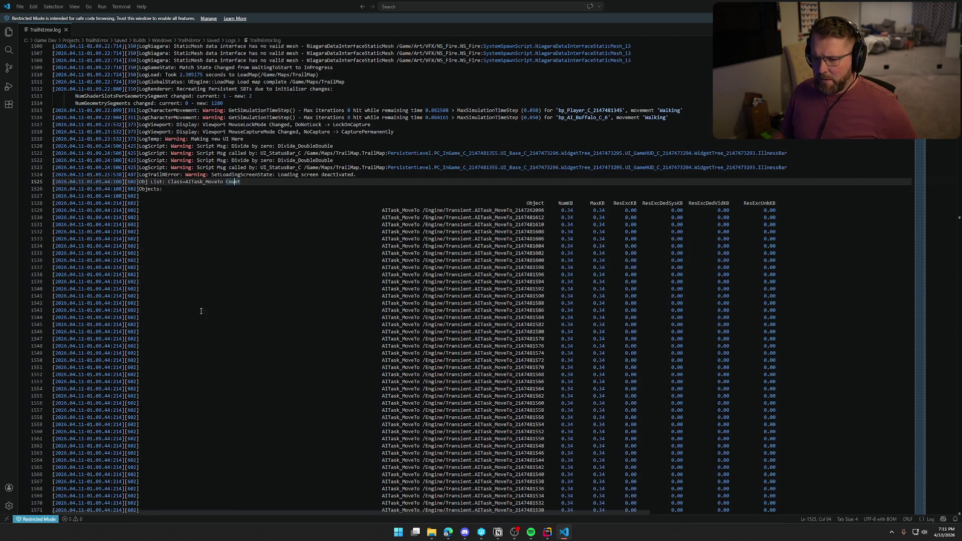
pyautogui.scroll(-5, 525, 362)
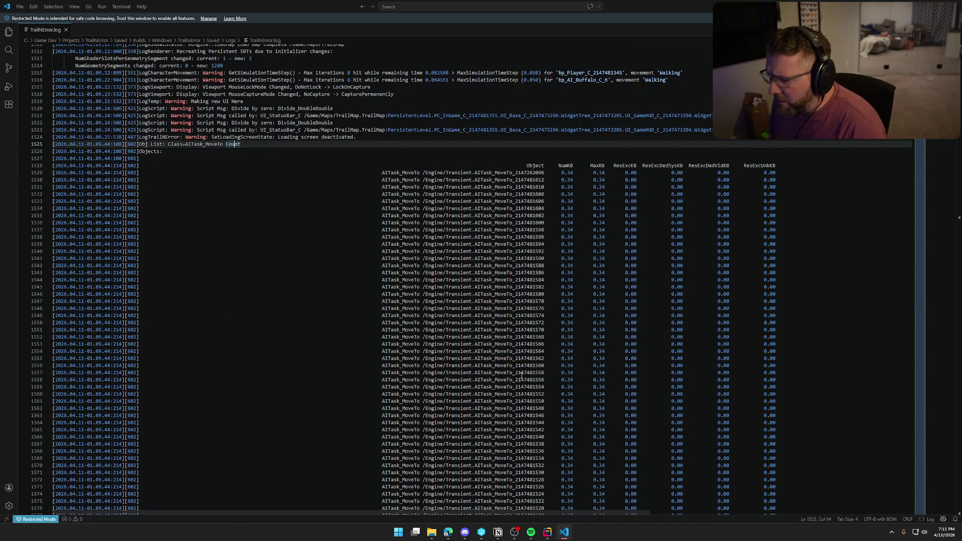
pyautogui.scroll(-20, 525, 362)
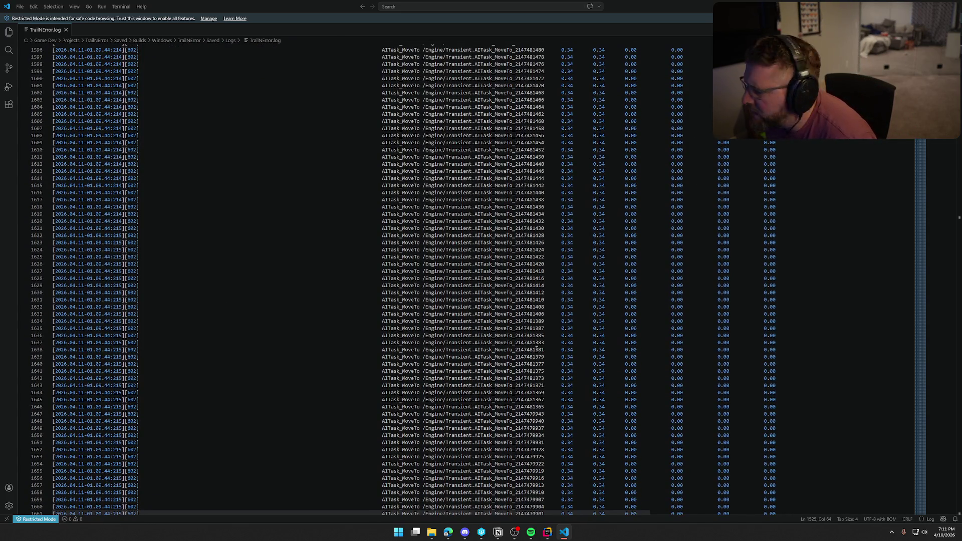
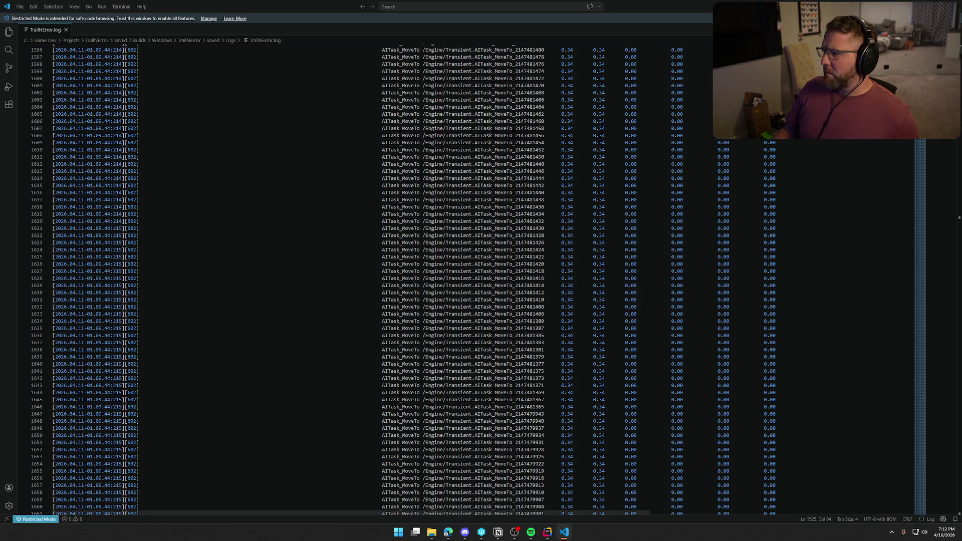
# Close the log viewer, build the game project in Rider, and reopen last session's assets
pyautogui.hotkey('alt', 'F4')
pyautogui.click(556, 532)
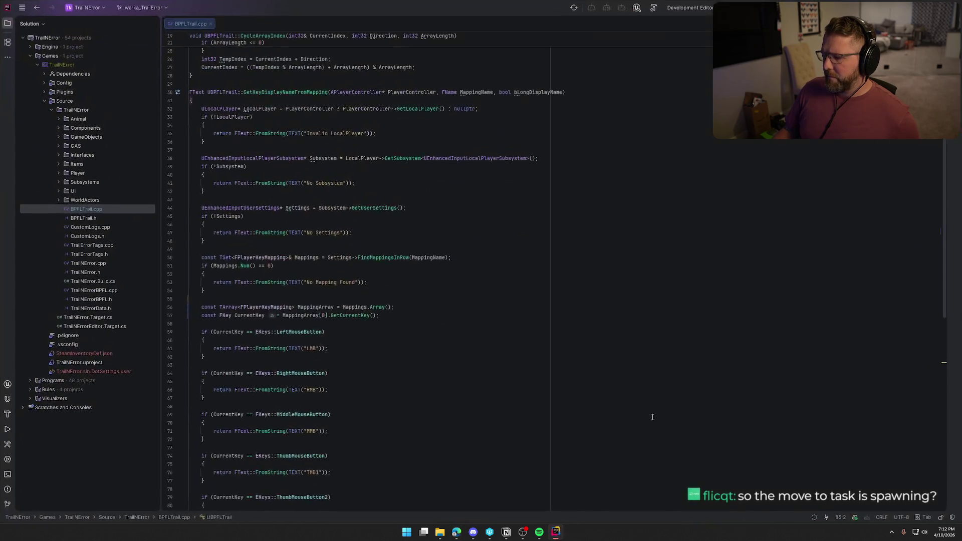
pyautogui.hotkey('ctrl', 'shift', 'b')
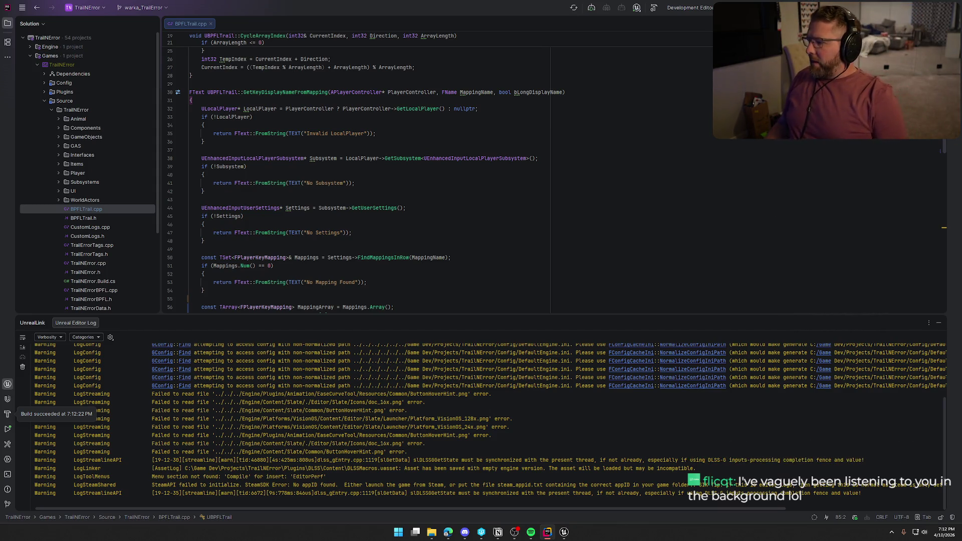
pyautogui.click(939, 323)
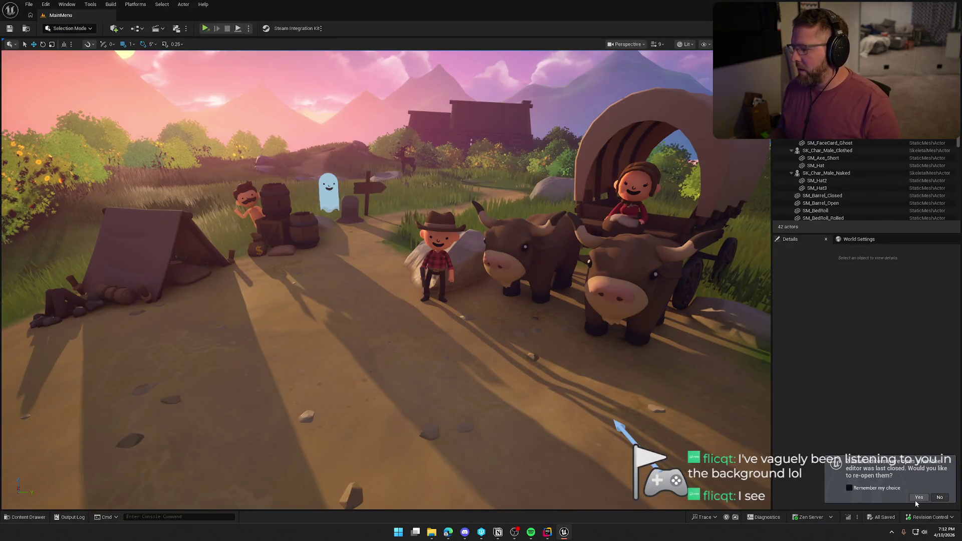
pyautogui.click(917, 496)
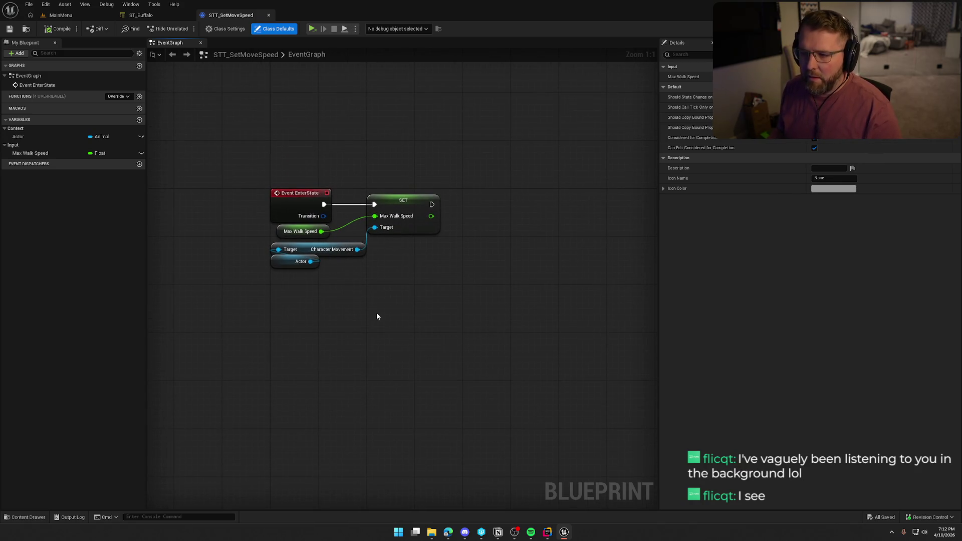
# Switch to the ST_Buffalo state tree
pyautogui.click(167, 18)
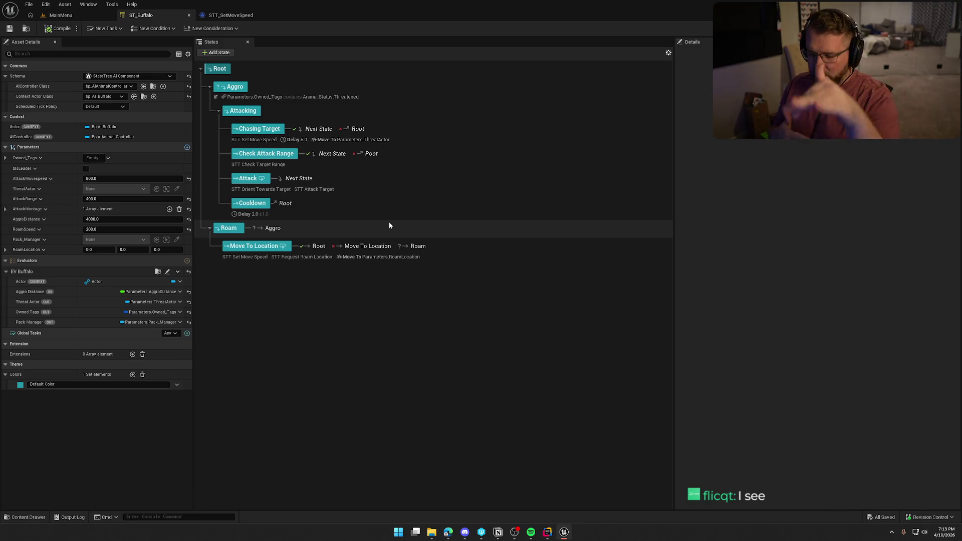
# Select Move To Location and open its STT_RequestRoamLocation task blueprint from Details
pyautogui.click(250, 247)
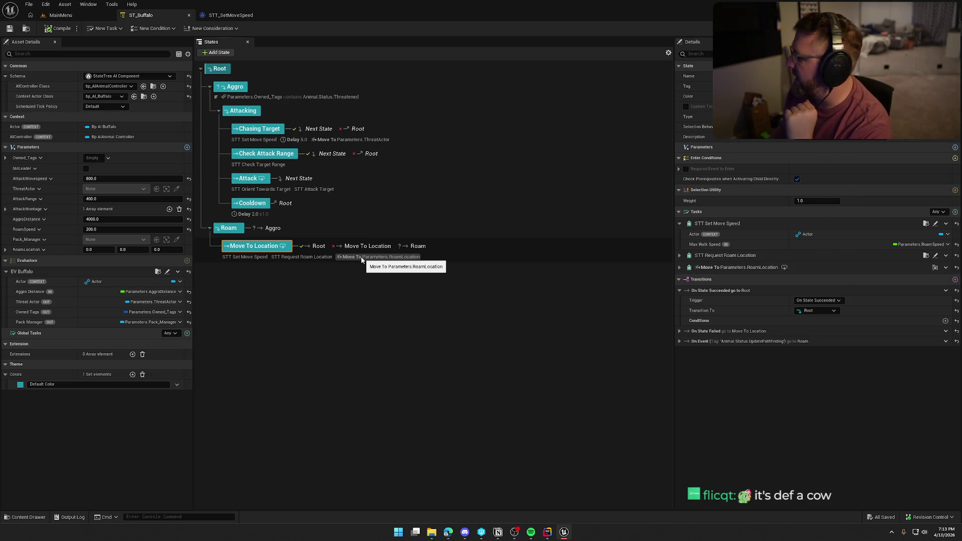
pyautogui.click(361, 258)
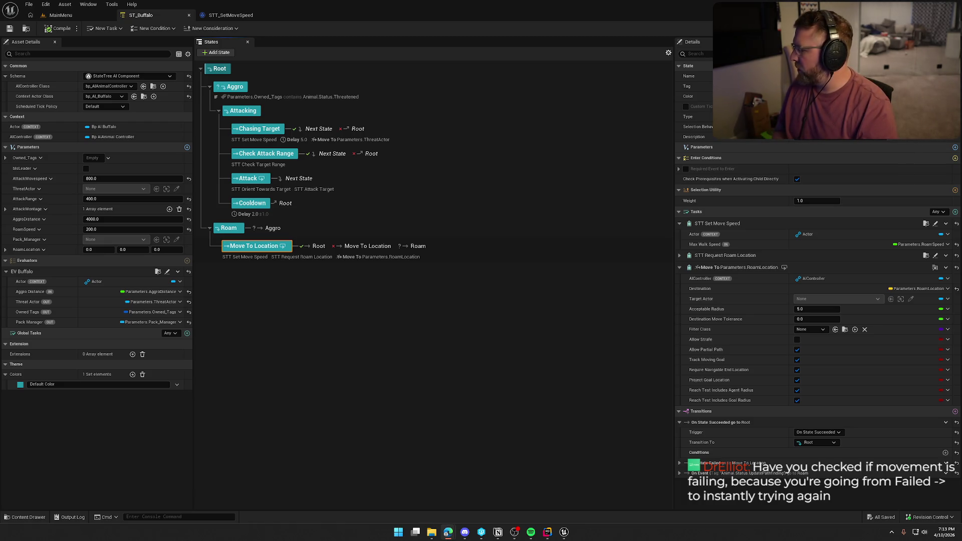
pyautogui.click(293, 256)
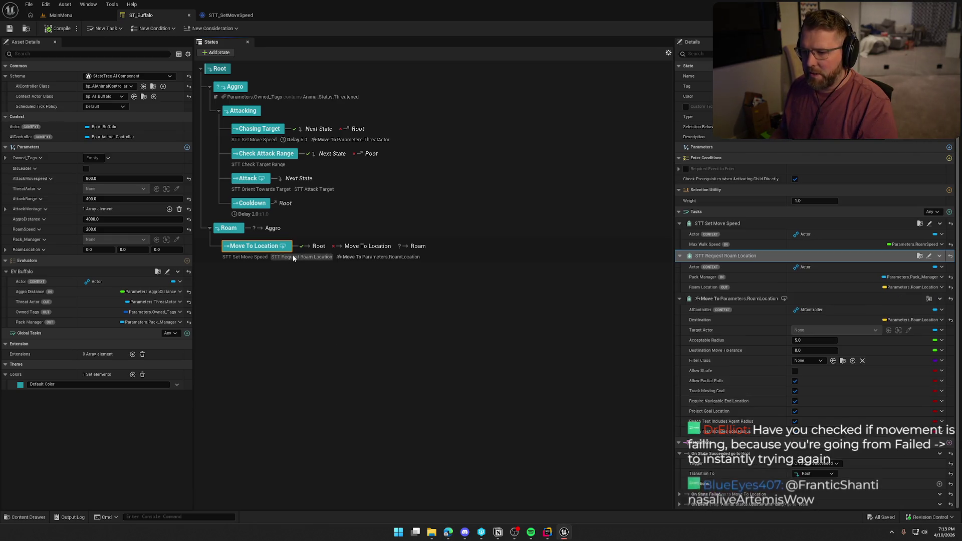
pyautogui.click(928, 257)
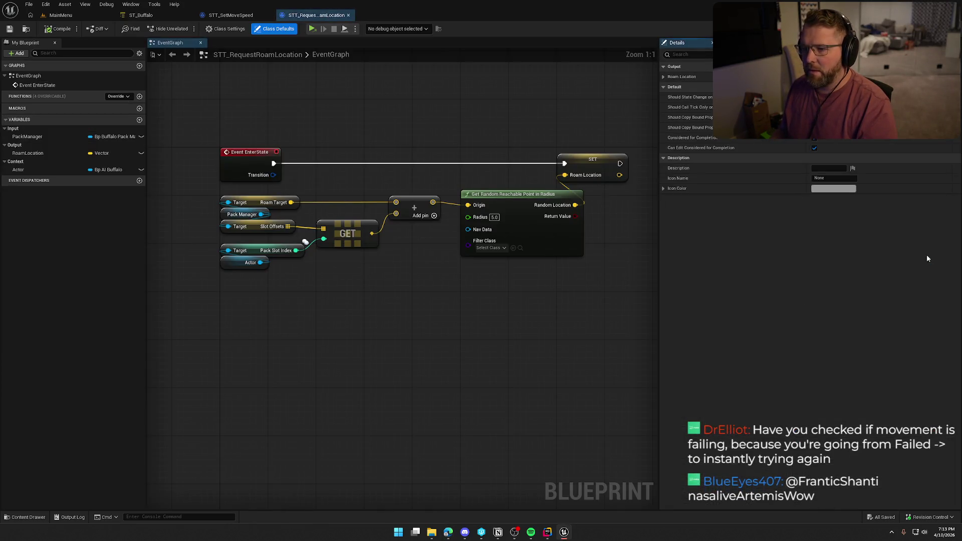
# Select the roam location graph nodes, then return to ST_Buffalo
pyautogui.moveTo(179, 120); pyautogui.dragTo(647, 360)
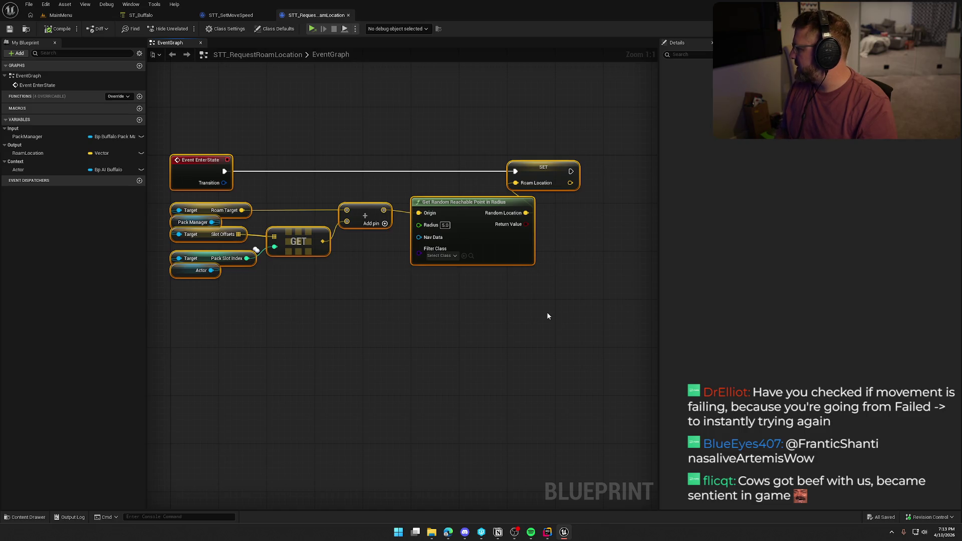
pyautogui.click(141, 15)
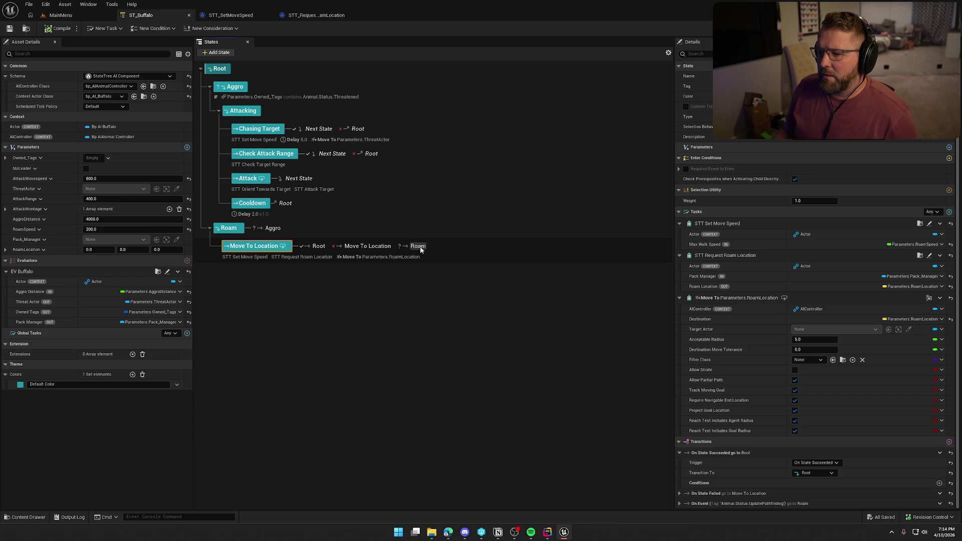
# Set Move To Location's On State Failed transition to Tree Failed, then compile and check out ST_Buffalo
pyautogui.scroll(-3, 755, 381)
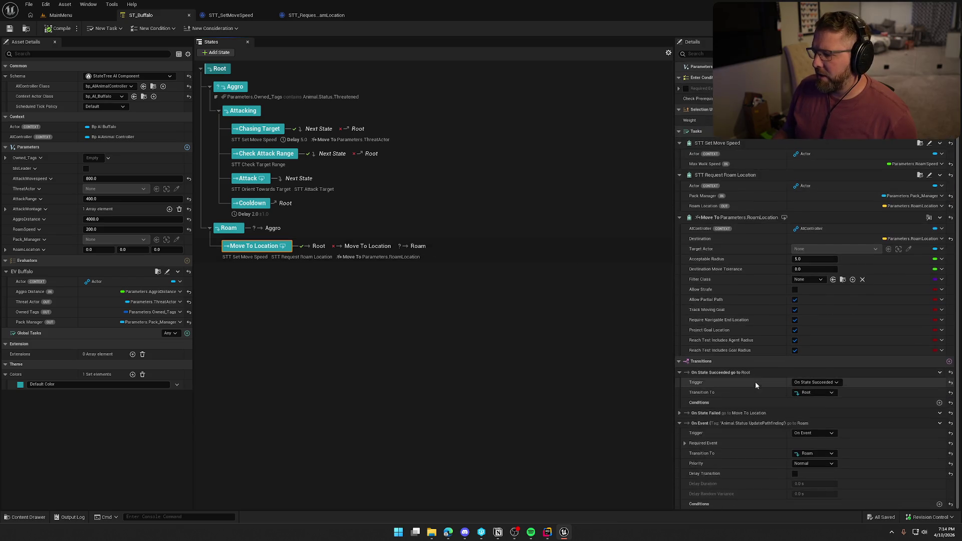
pyautogui.click(679, 413)
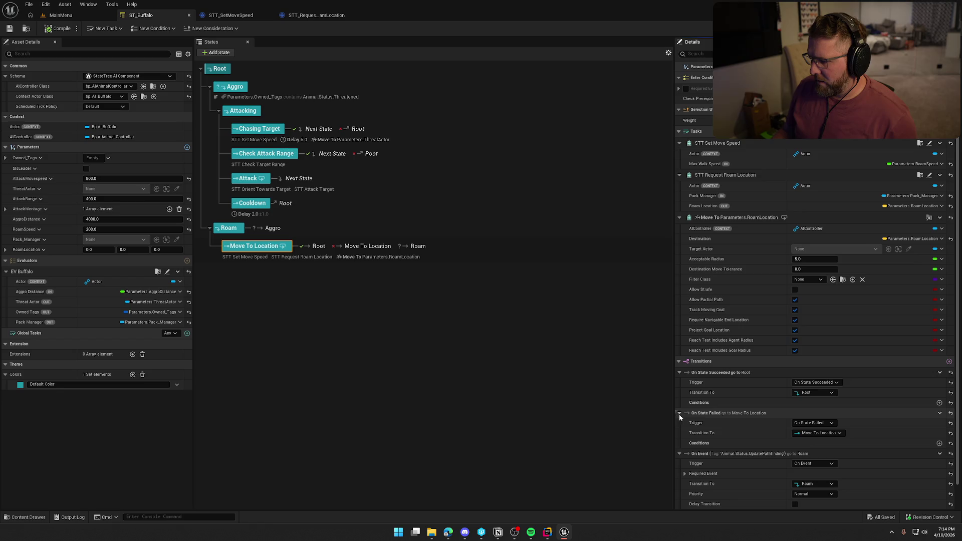
pyautogui.scroll(-2, 727, 441)
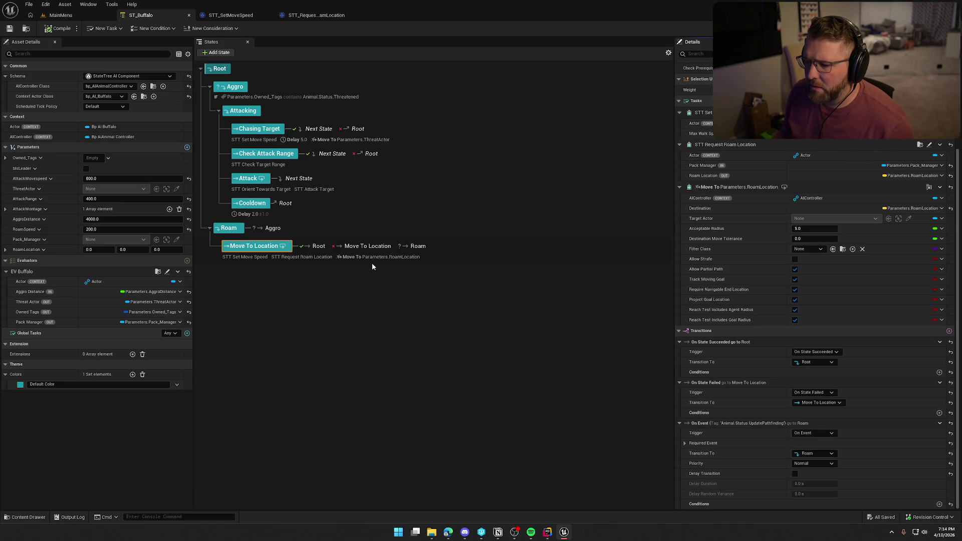
pyautogui.click(368, 257)
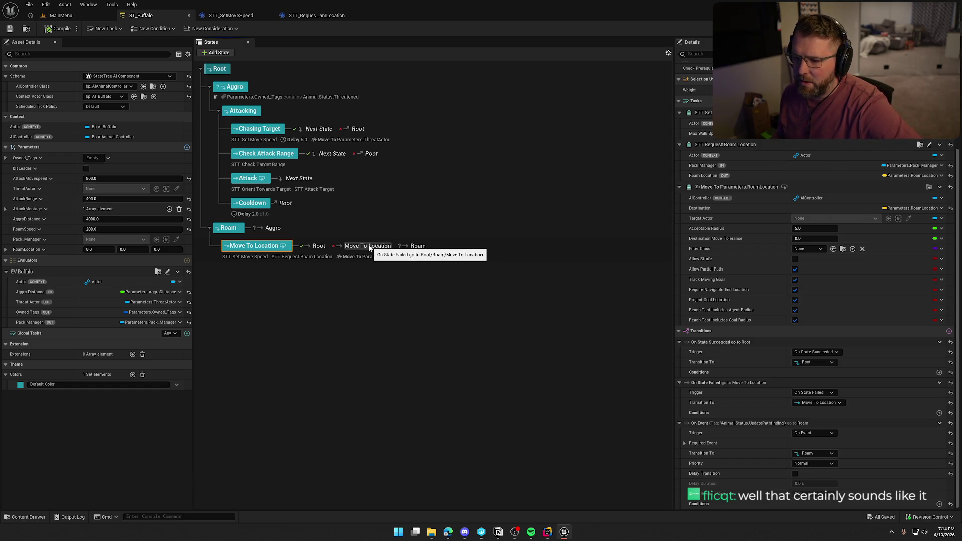
pyautogui.click(823, 402)
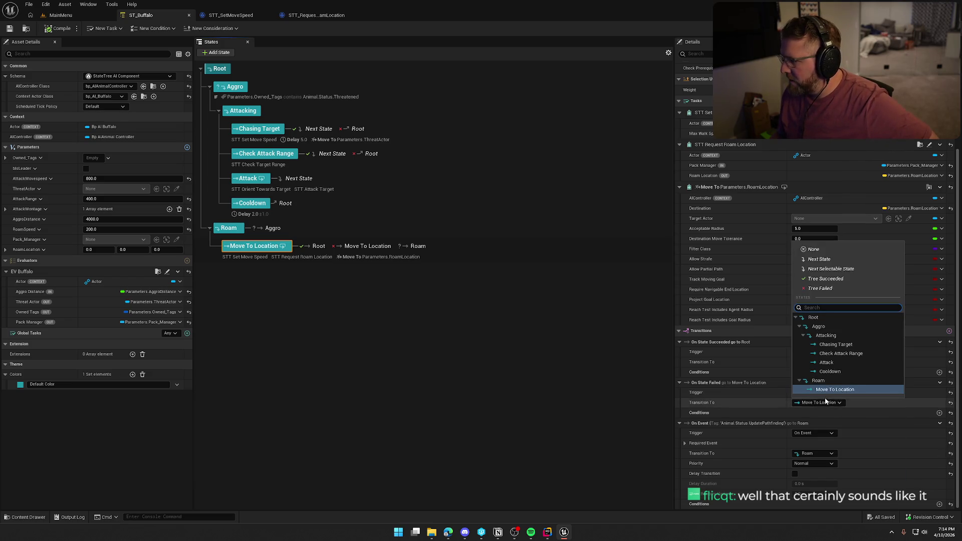
pyautogui.click(821, 289)
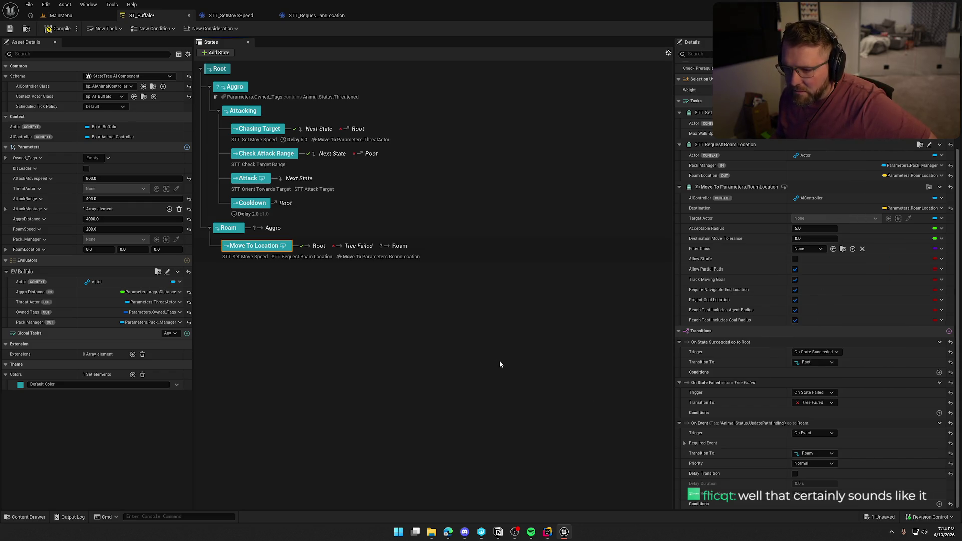
pyautogui.click(57, 29)
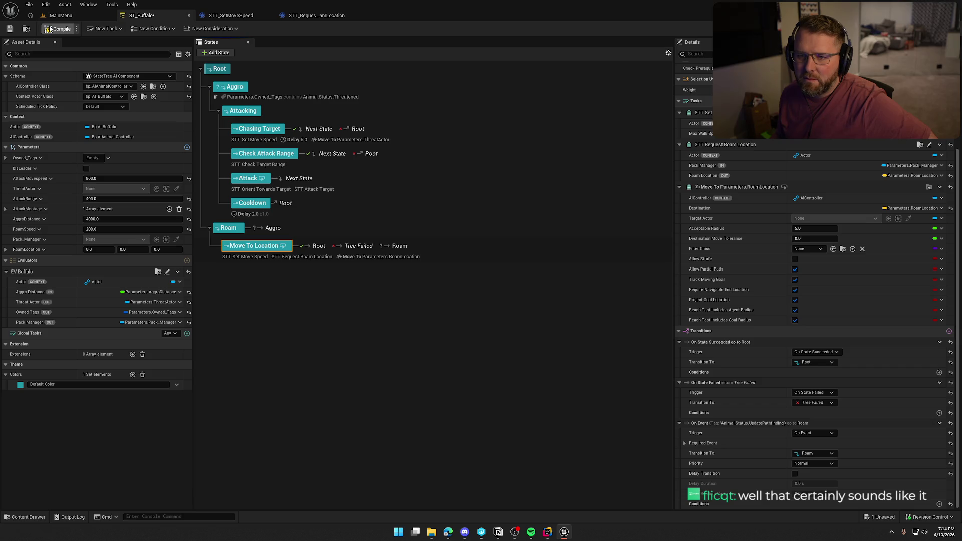
pyautogui.click(480, 350)
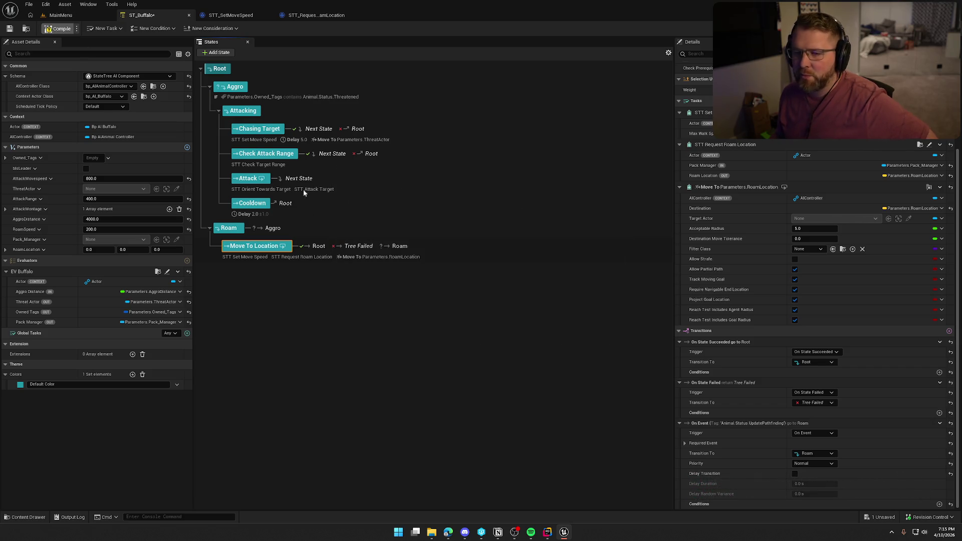
# Open the TrailMap level from the Maps folder and close the Content Drawer
pyautogui.click(74, 15)
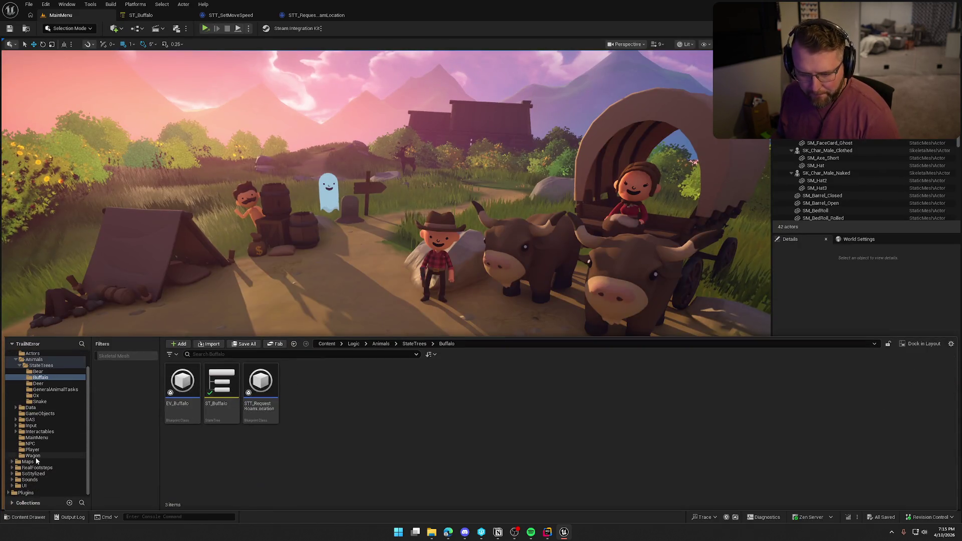
pyautogui.click(39, 463)
pyautogui.doubleClick(260, 384)
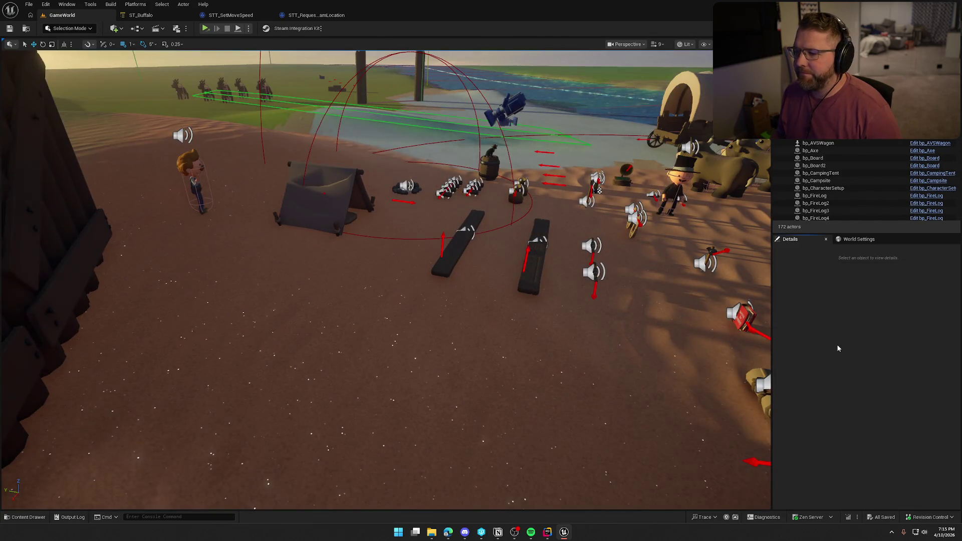
pyautogui.doubleClick(339, 384)
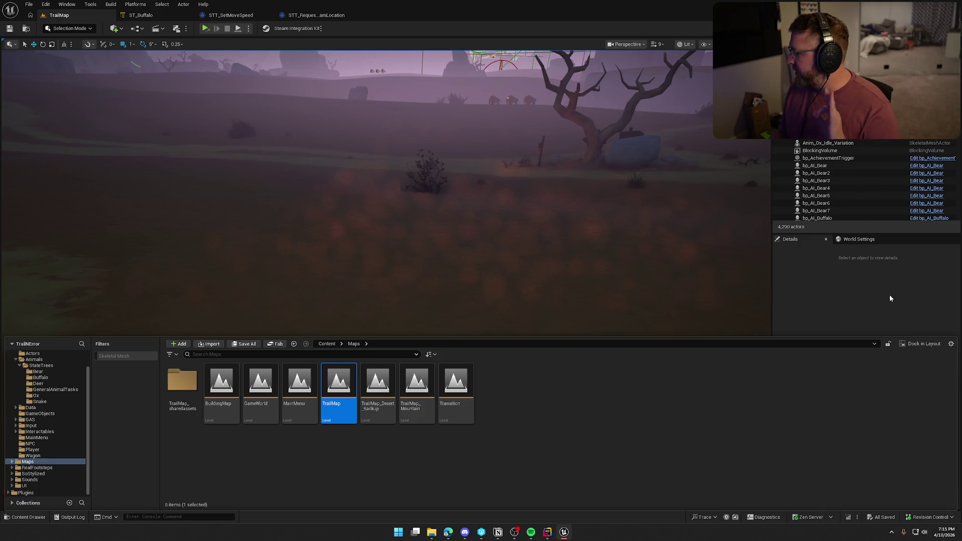
pyautogui.click(890, 296)
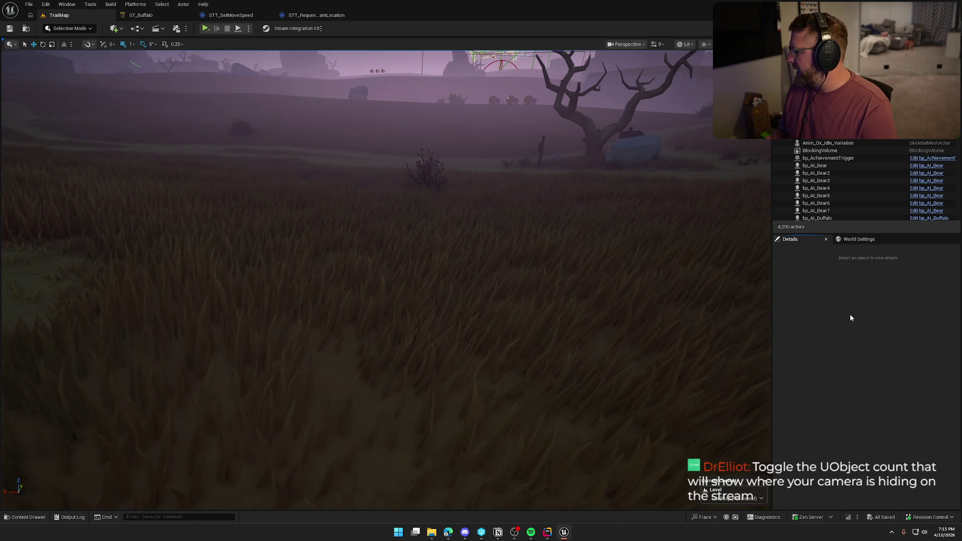
# Glance at ST_Buffalo, then return to TrailMap and bring up the play mode options
pyautogui.click(141, 15)
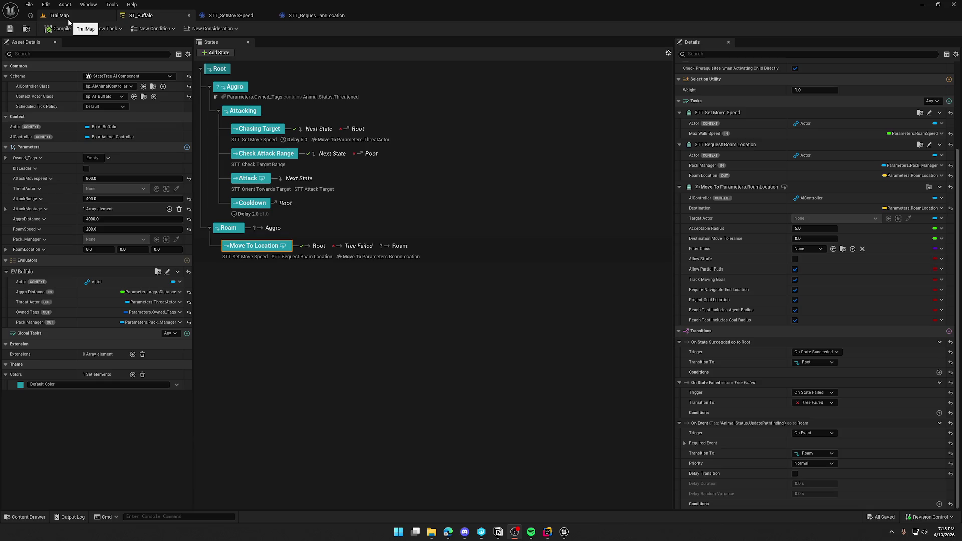
pyautogui.click(68, 18)
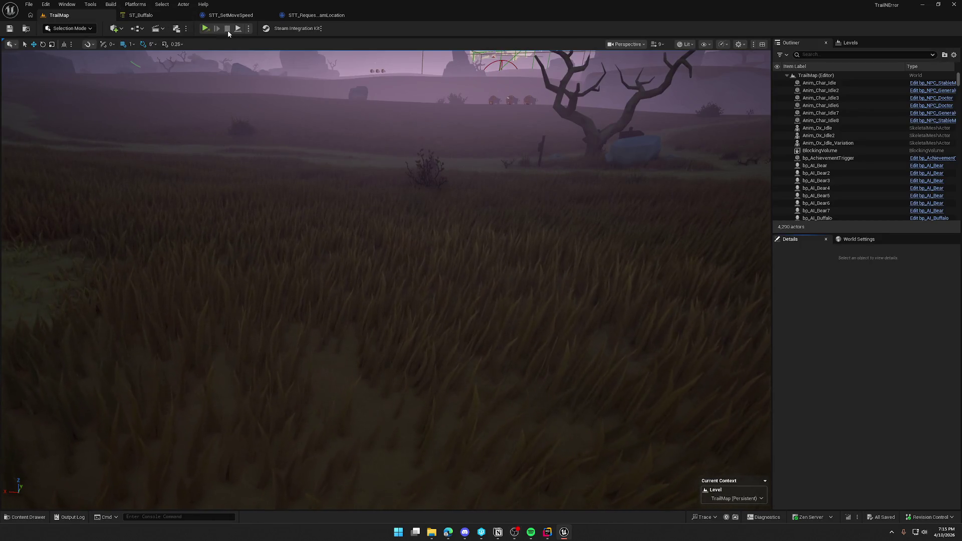
pyautogui.click(248, 29)
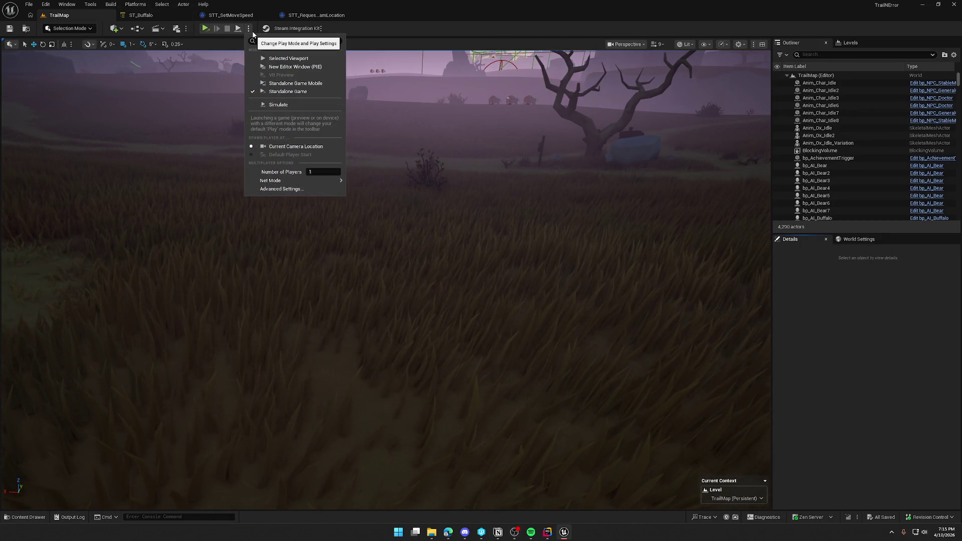
# Open the advanced play settings and browse the Editor Preferences results for 'object'
pyautogui.click(282, 189)
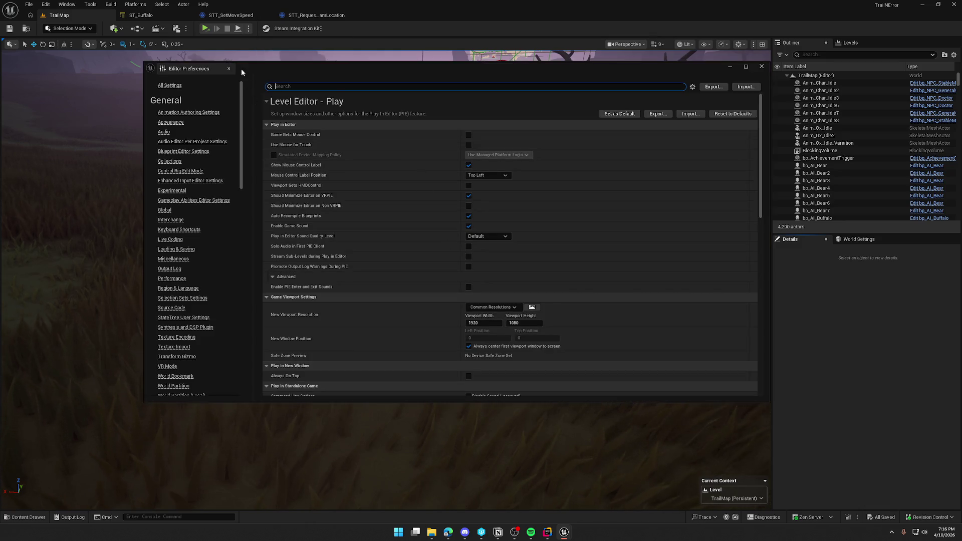
pyautogui.click(336, 86)
pyautogui.write('object')
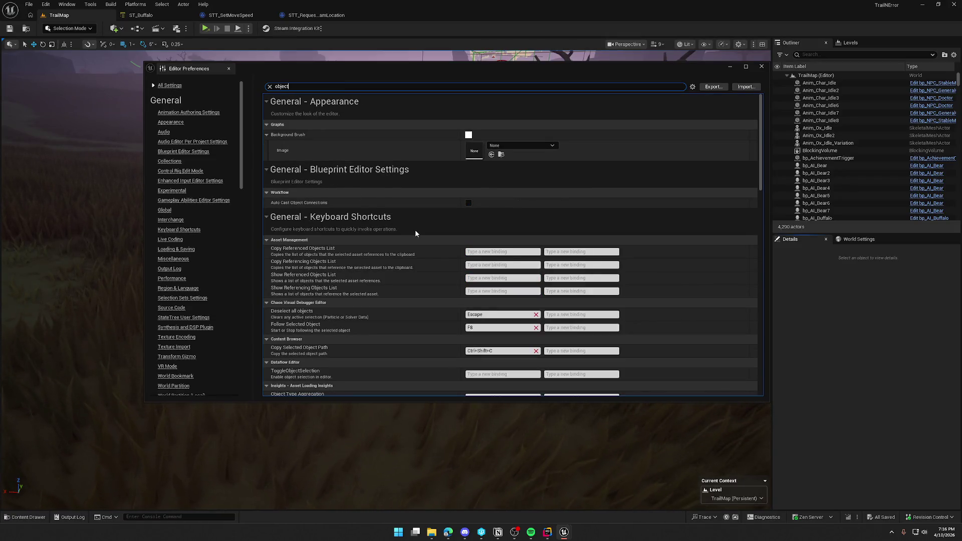
pyautogui.scroll(-3, 416, 231)
pyautogui.scroll(-10, 415, 230)
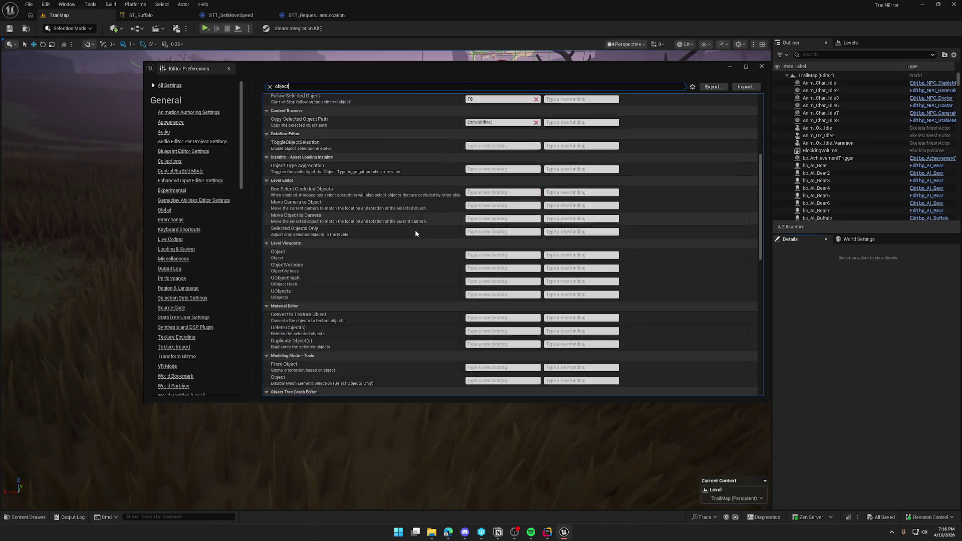
pyautogui.scroll(-2, 414, 228)
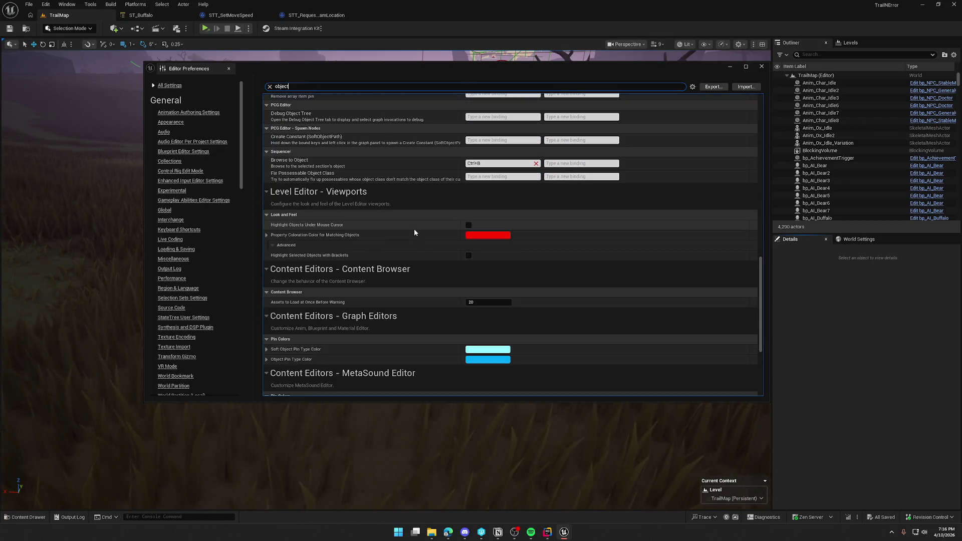
pyautogui.scroll(-2, 414, 229)
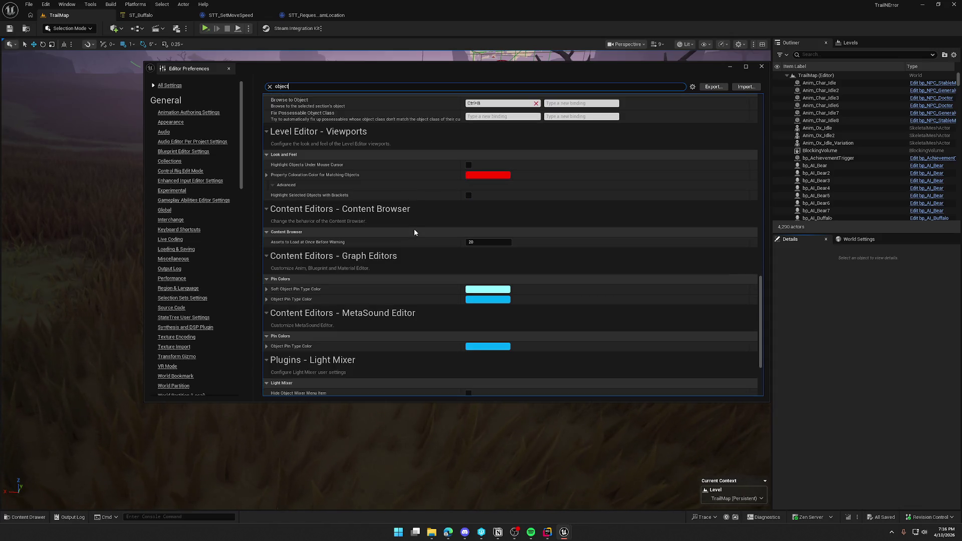
pyautogui.scroll(-2, 414, 228)
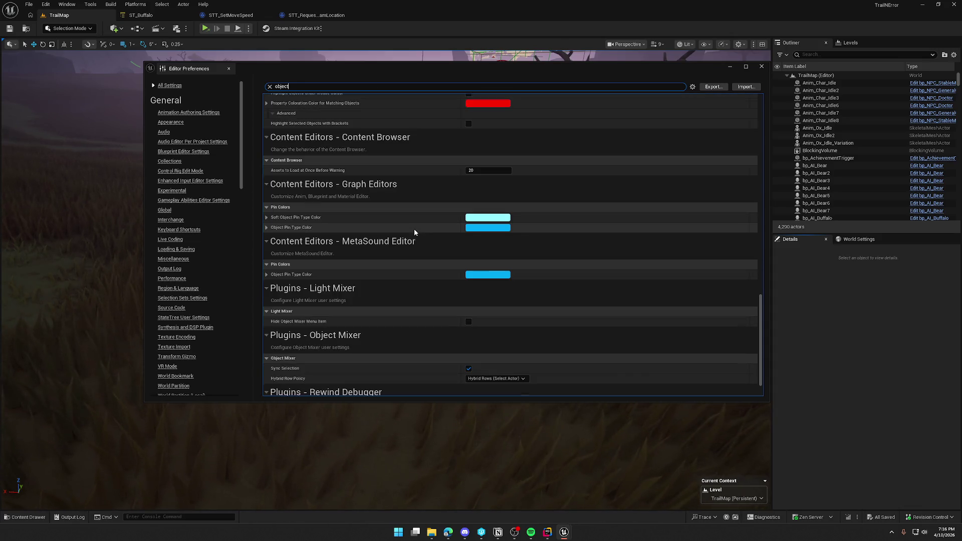
pyautogui.scroll(-1, 414, 232)
pyautogui.scroll(-2, 413, 231)
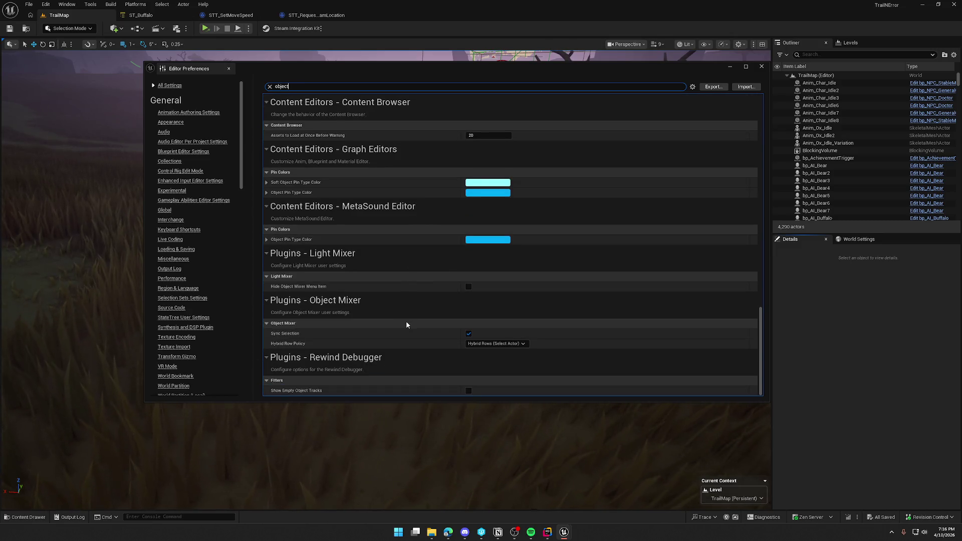
pyautogui.scroll(20, 636, 316)
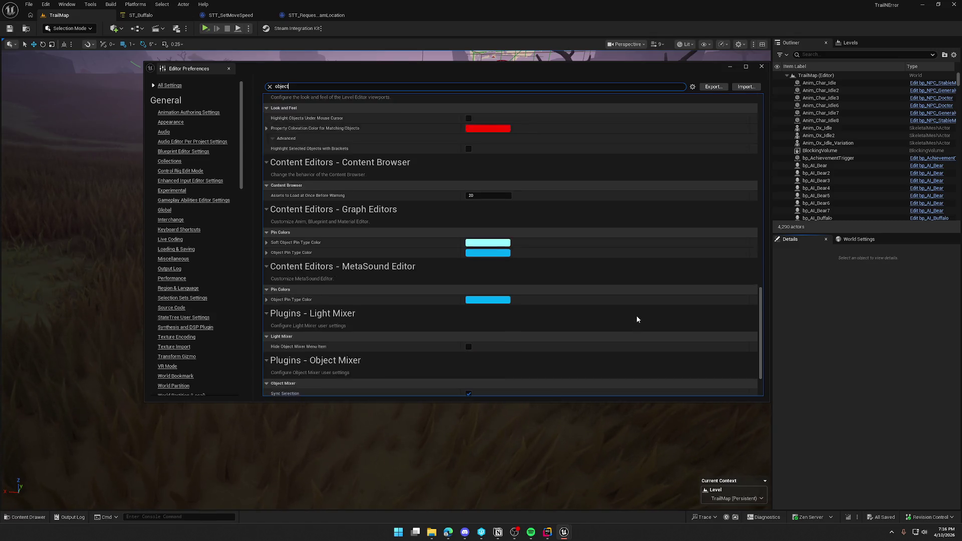
pyautogui.scroll(20, 636, 316)
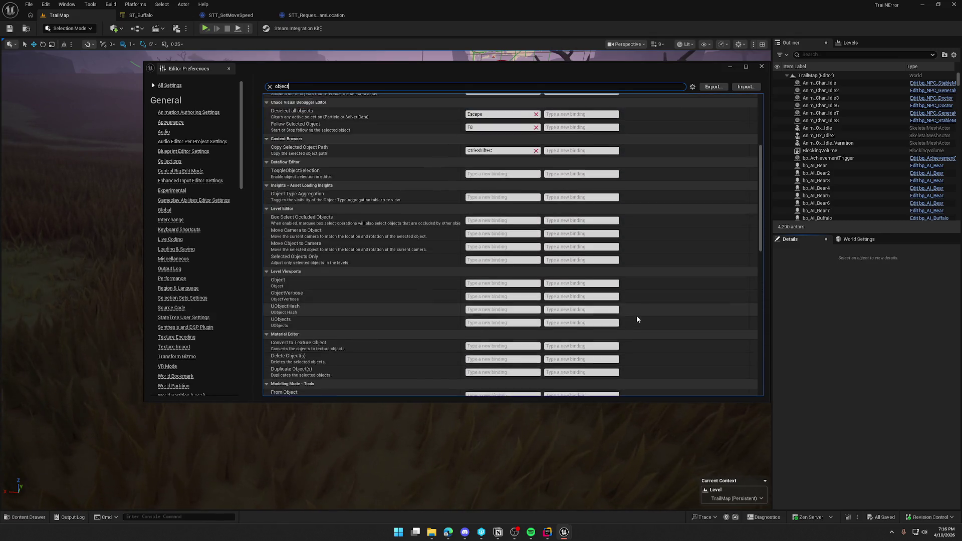
# Search the preferences for 'count', then close Editor Preferences
pyautogui.doubleClick(289, 87)
pyautogui.write('count')
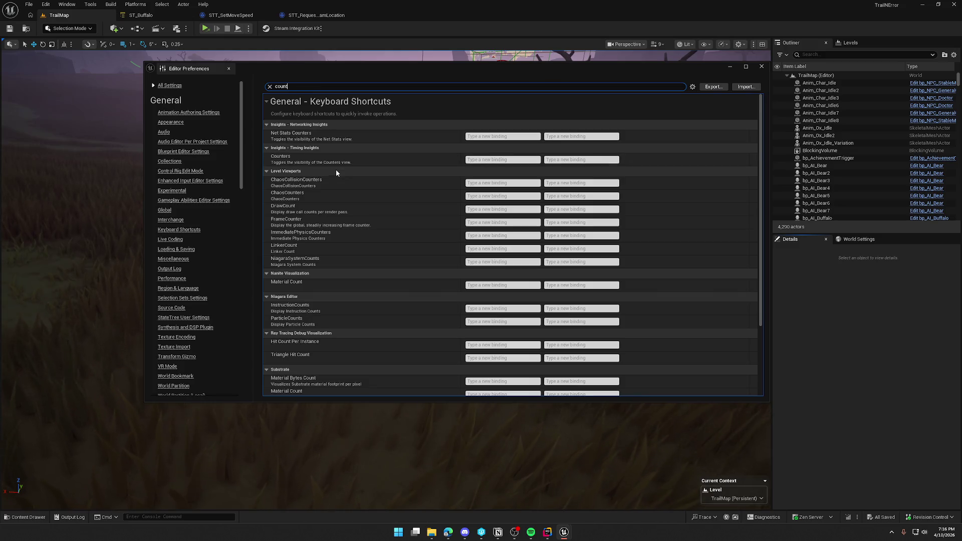
pyautogui.moveTo(761, 134)
pyautogui.mouseDown()
pyautogui.moveTo(762, 201)
pyautogui.moveTo(749, 117)
pyautogui.moveTo(744, 188)
pyautogui.moveTo(746, 90)
pyautogui.mouseUp()
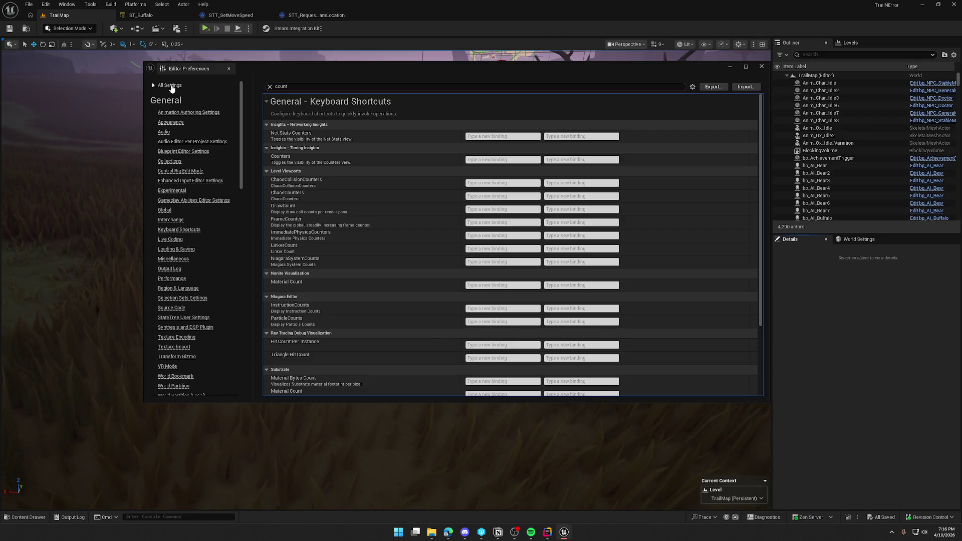
pyautogui.click(229, 68)
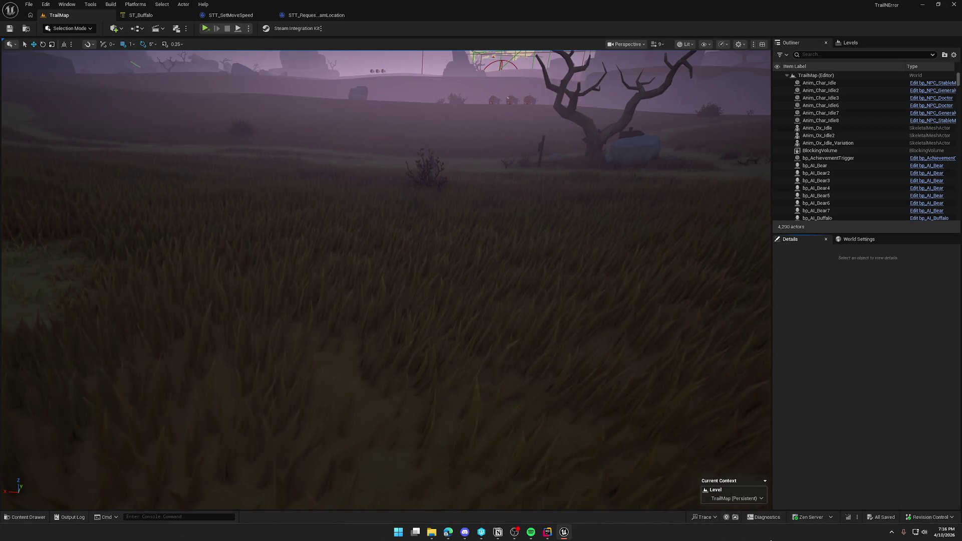
# Dock and close the Output Log, then recenter the STT_RequestRoamLocation event graph
pyautogui.click(66, 517)
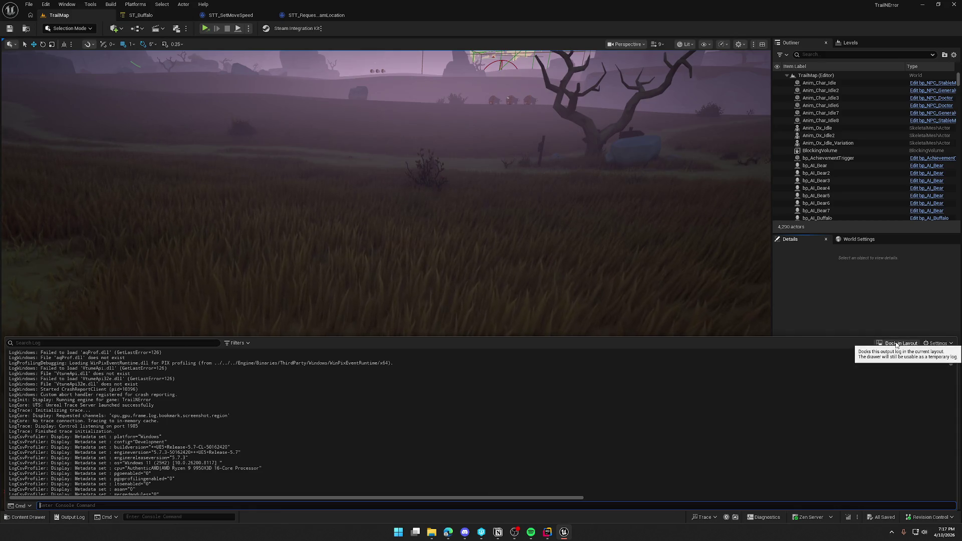
pyautogui.click(896, 344)
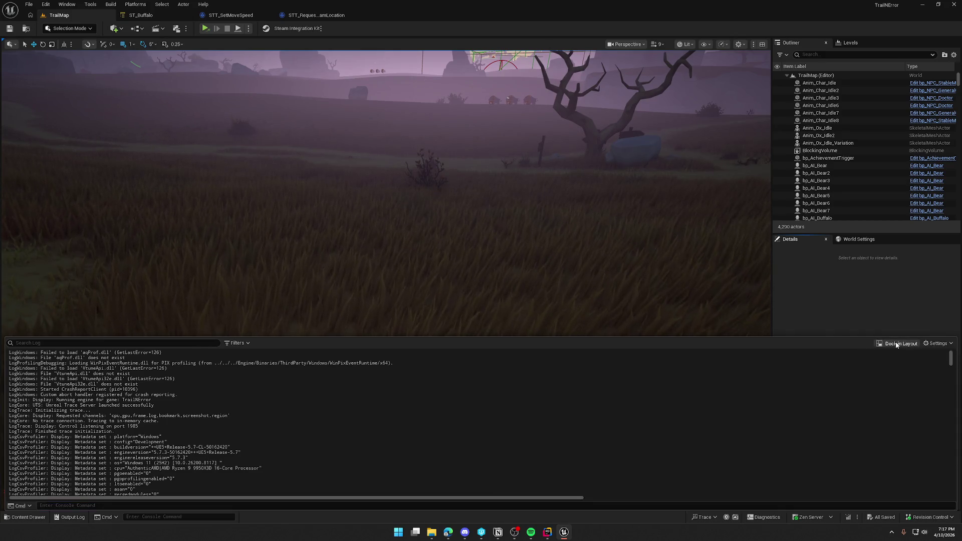
pyautogui.click(428, 15)
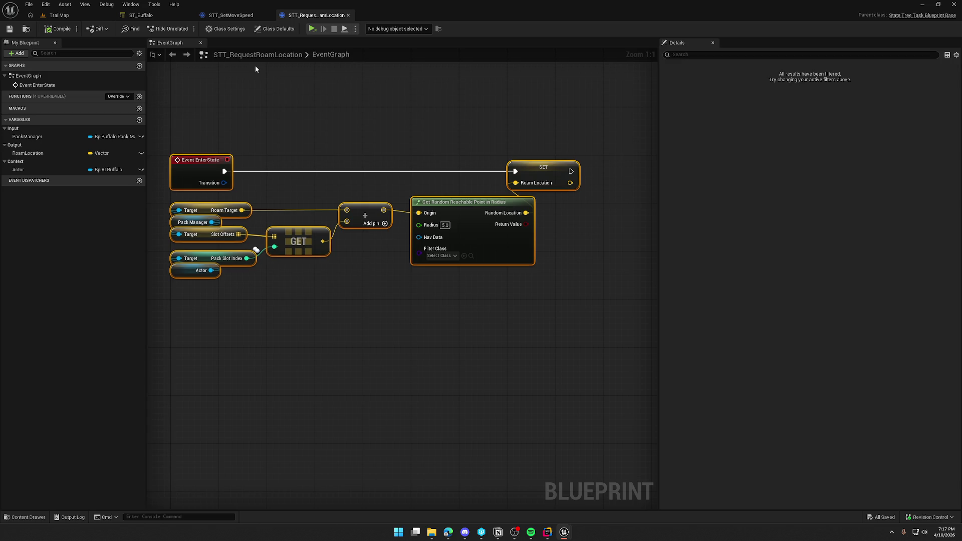
pyautogui.click(317, 104)
pyautogui.press('Home')
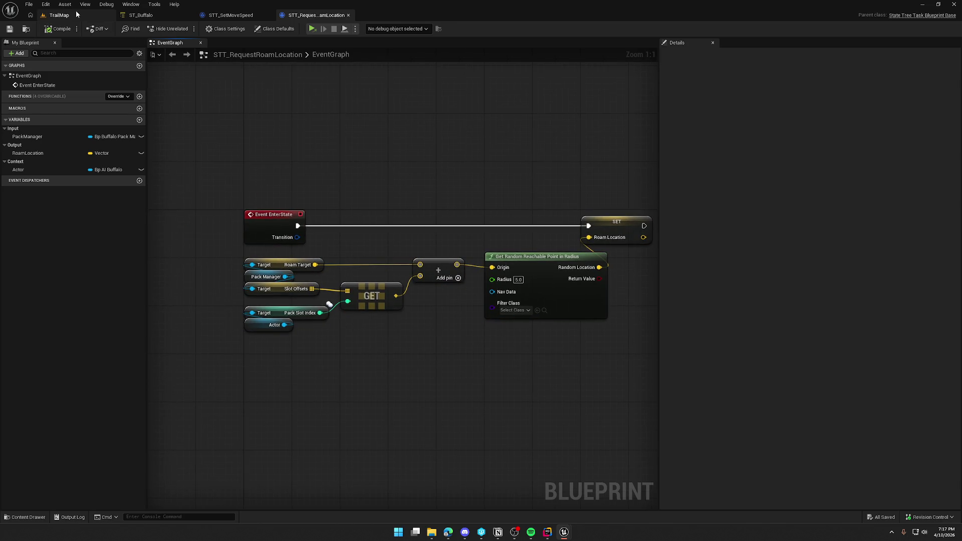
# Play the TrailMap level in the editor
pyautogui.click(78, 14)
pyautogui.click(249, 29)
pyautogui.click(277, 67)
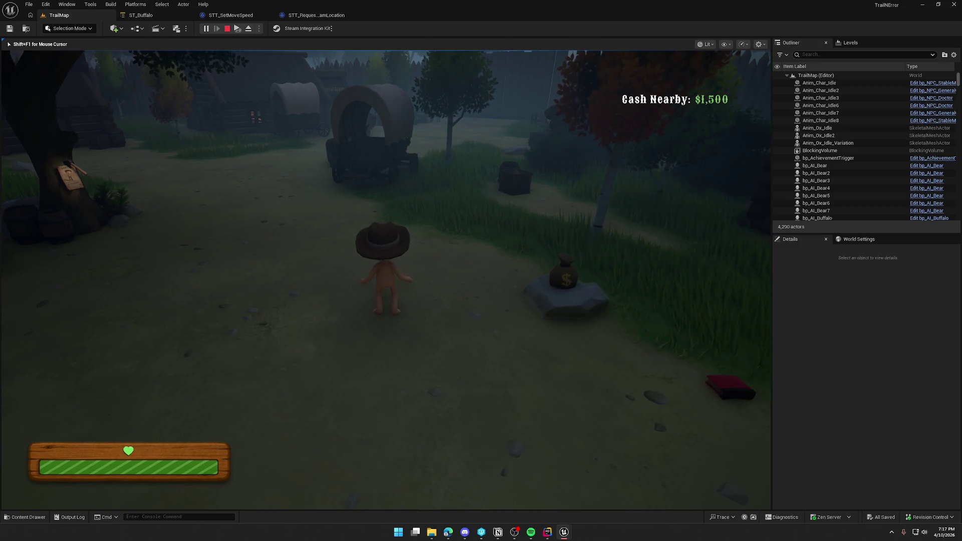
# Run the 'obj list' console command, then stop the play session
pyautogui.press('`')
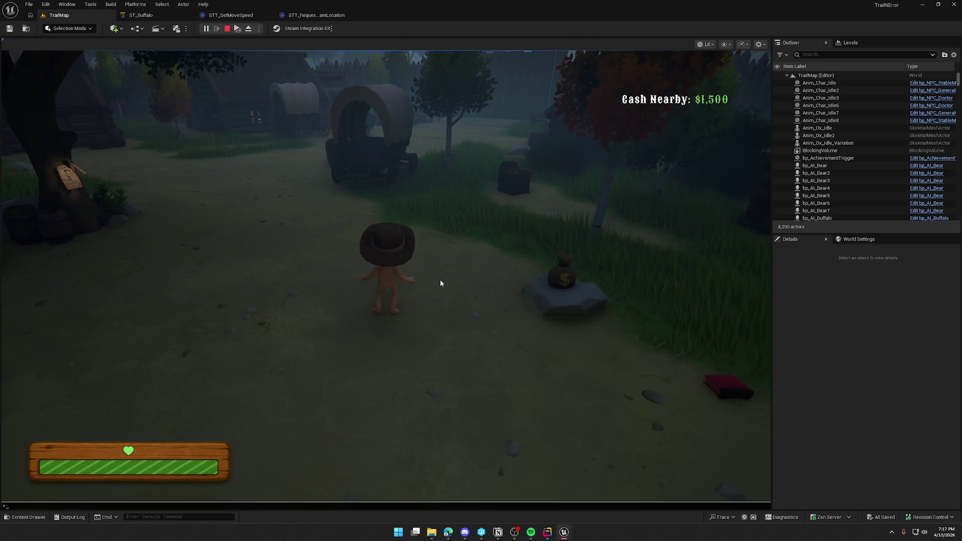
pyautogui.write('obj list')
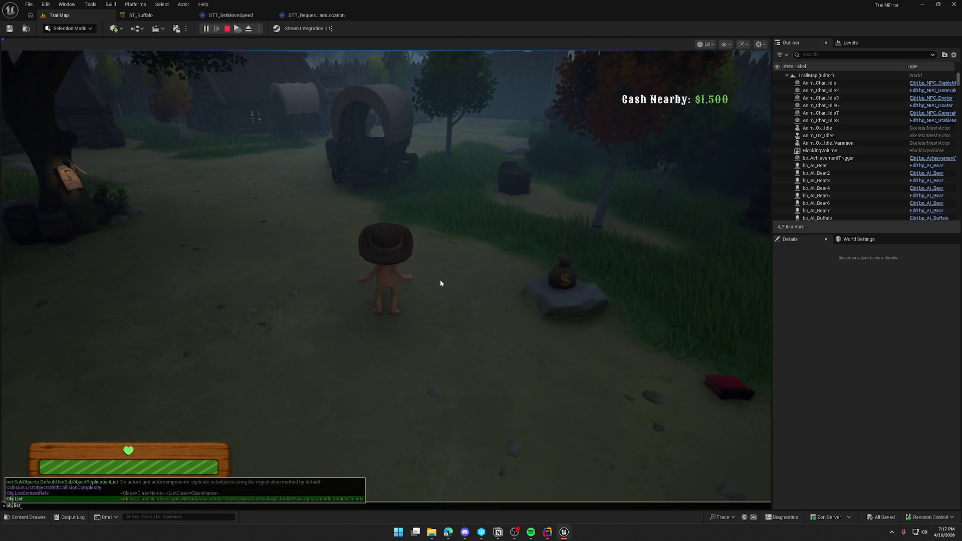
pyautogui.press('Tab')
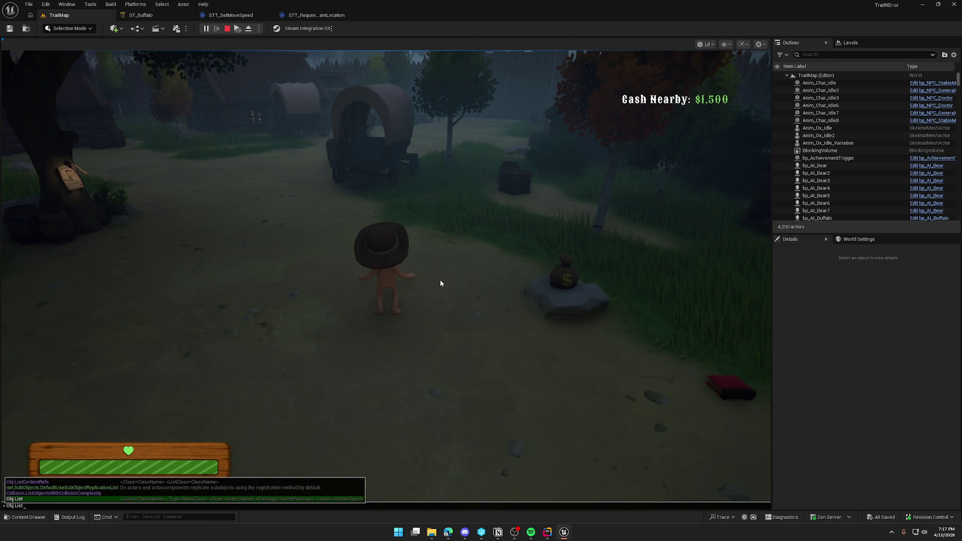
pyautogui.press('Return')
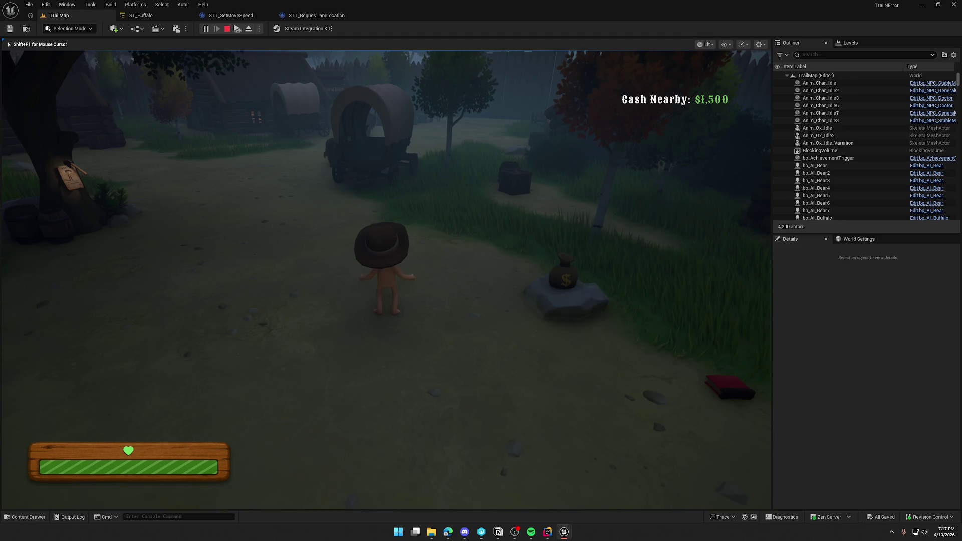
pyautogui.moveTo(385, 270)
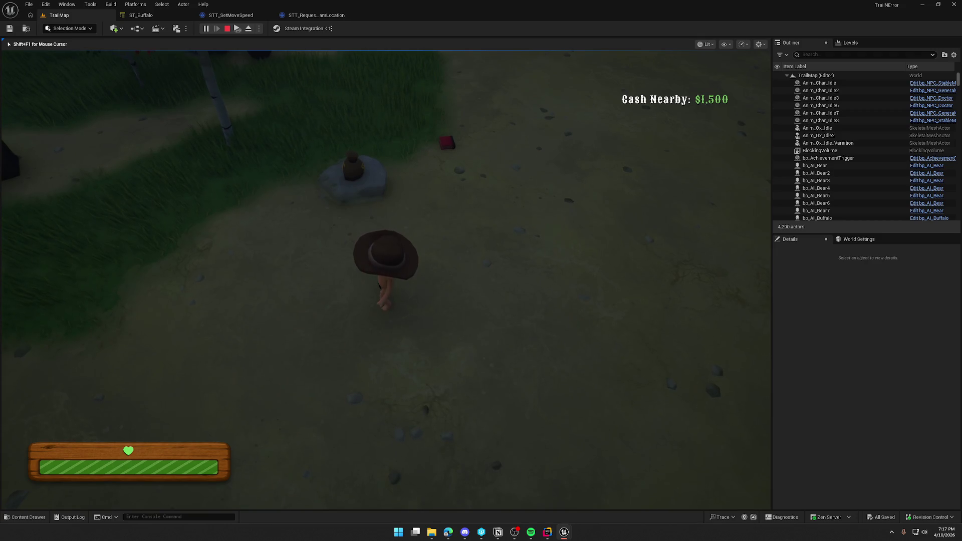
pyautogui.press('Escape')
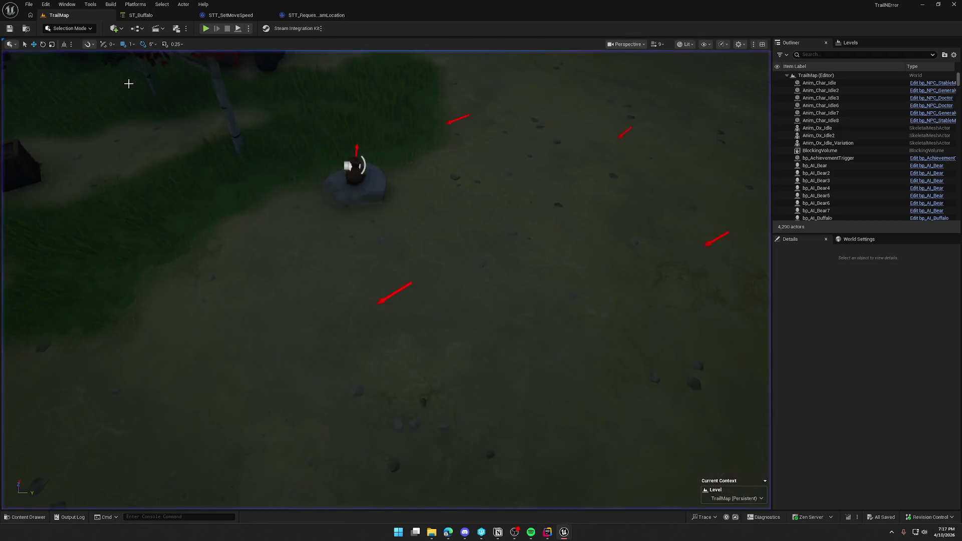
# Enable Show Frame Rate and Memory in Editor Preferences via a 'show' search
pyautogui.click(46, 4)
pyautogui.click(269, 66)
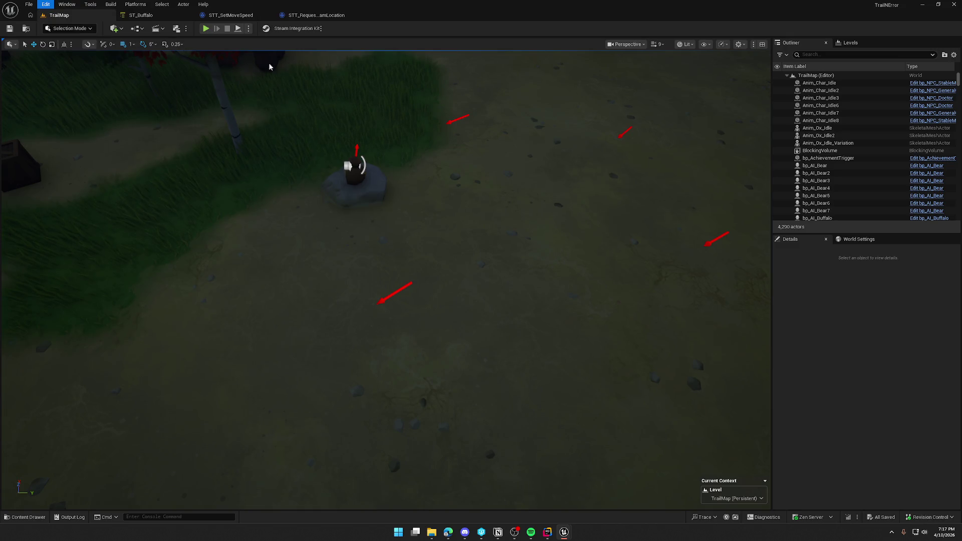
pyautogui.write('show frame rate')
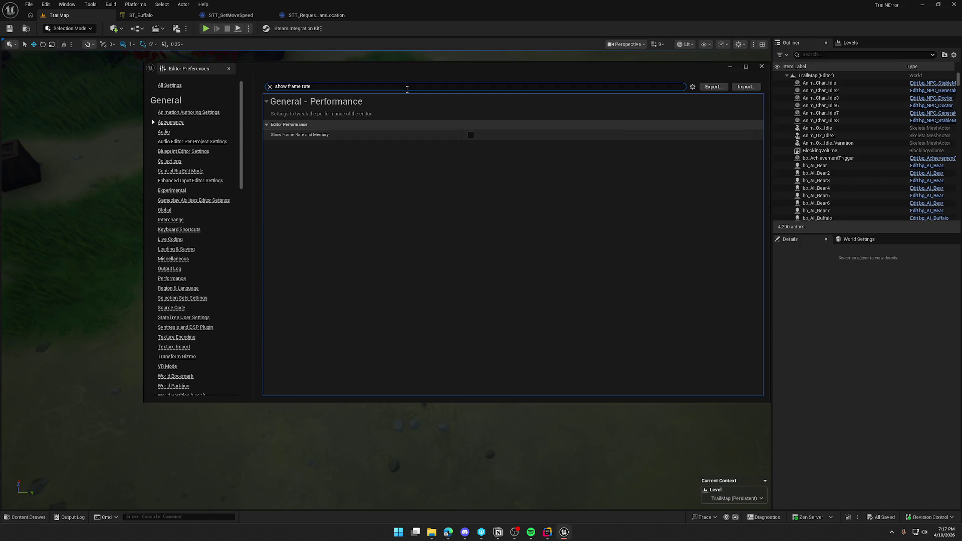
pyautogui.click(470, 135)
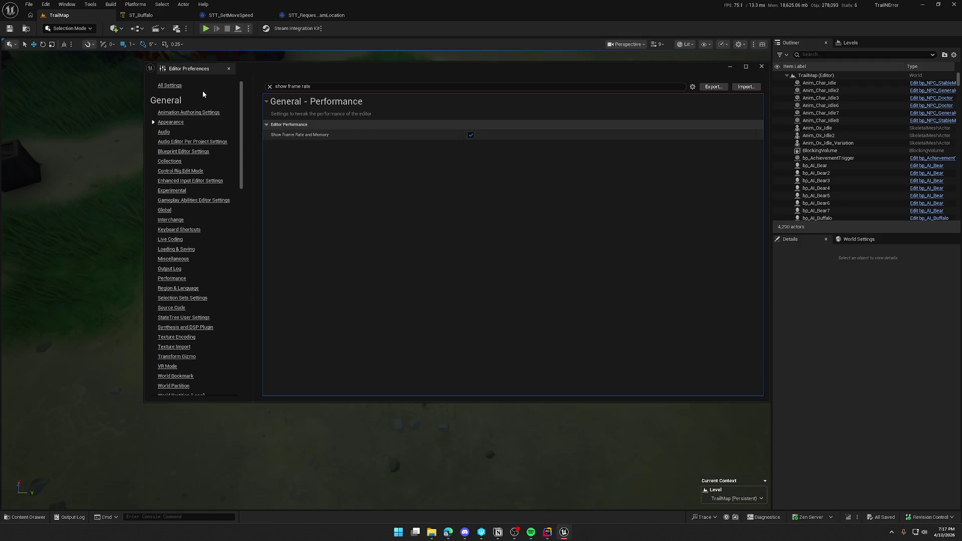
pyautogui.click(228, 68)
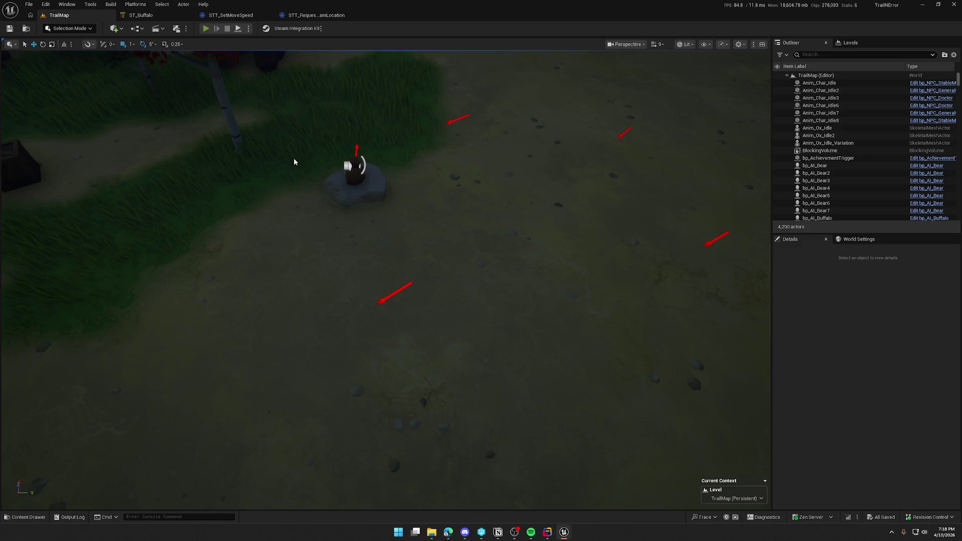
pyautogui.hotkey('alt', 'p')
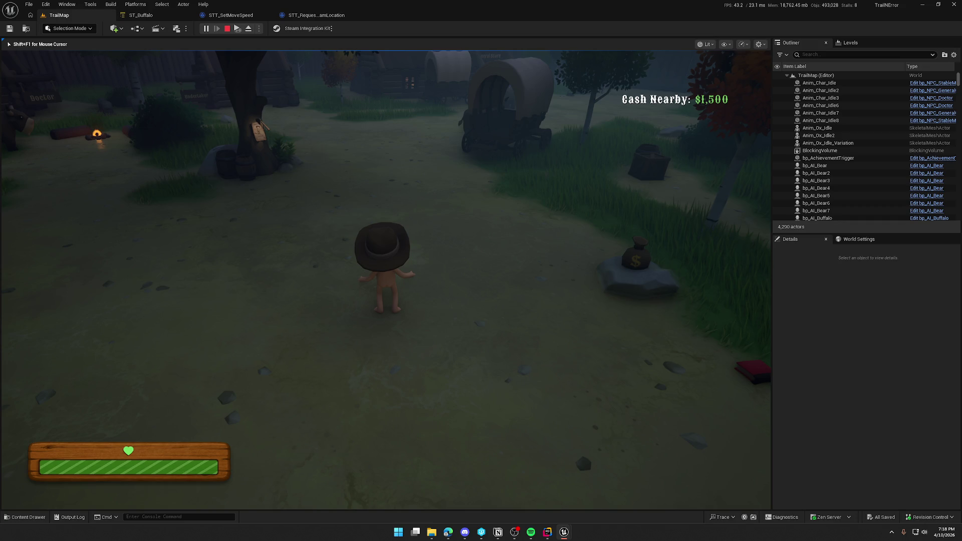
pyautogui.press('Escape')
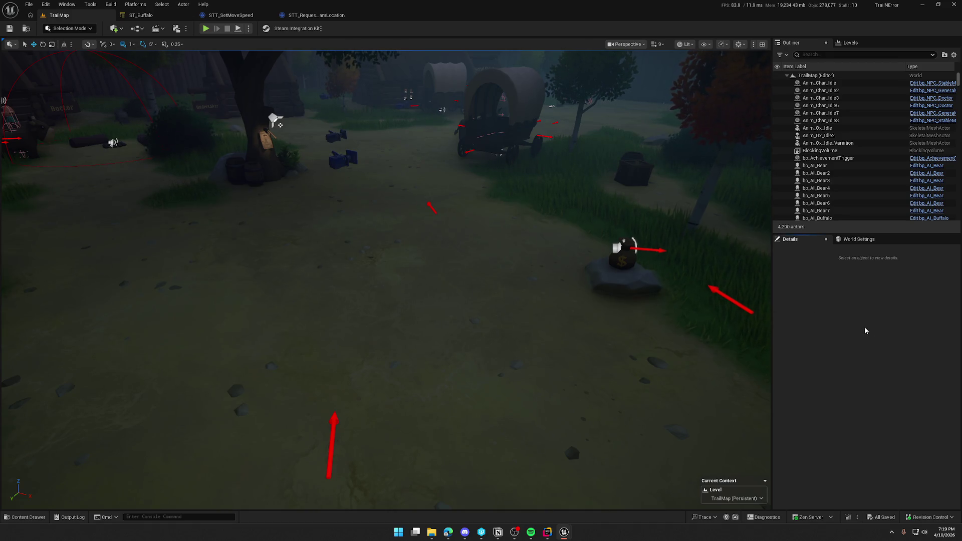
# Review the ST_Buffalo state tree, then return to TrailMap and open the Content Drawer
pyautogui.click(142, 15)
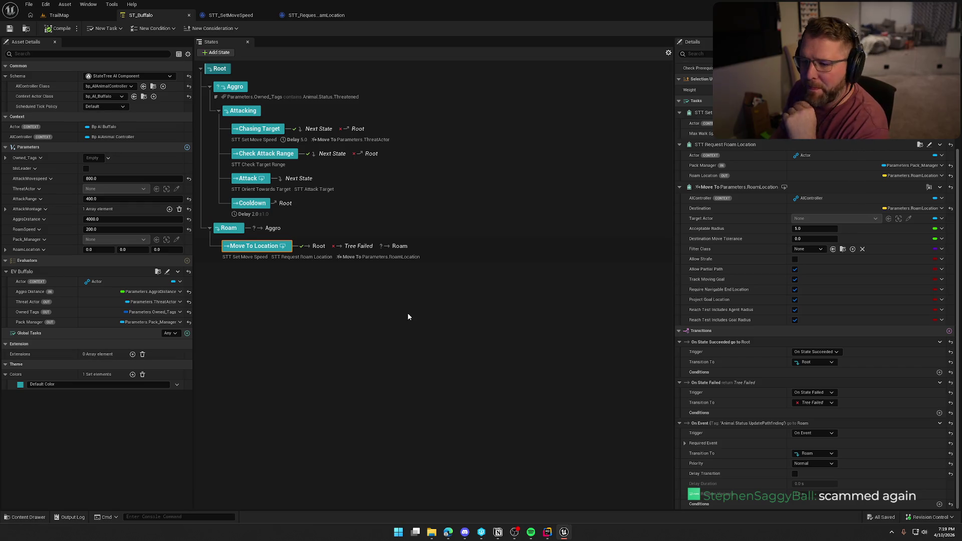
pyautogui.click(59, 15)
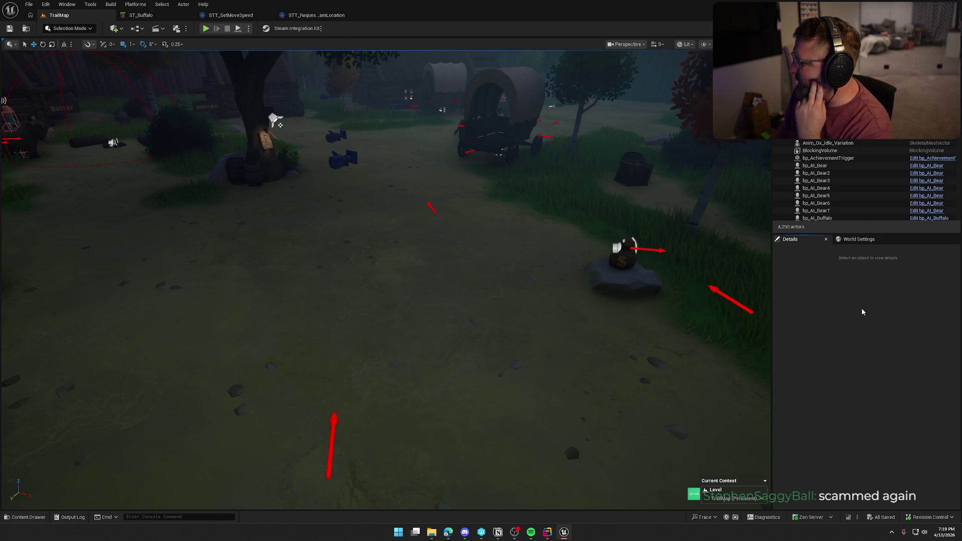
pyautogui.hotkey('ctrl', 'space')
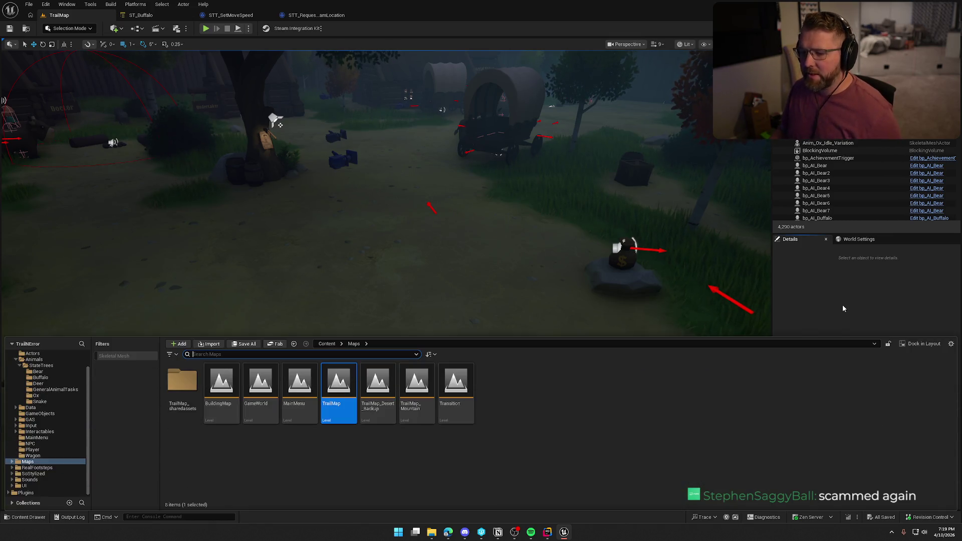
# Open the GameWorld level and close the ST_Buffalo, STT_SetMoveSpeed and other asset editor tabs
pyautogui.doubleClick(260, 391)
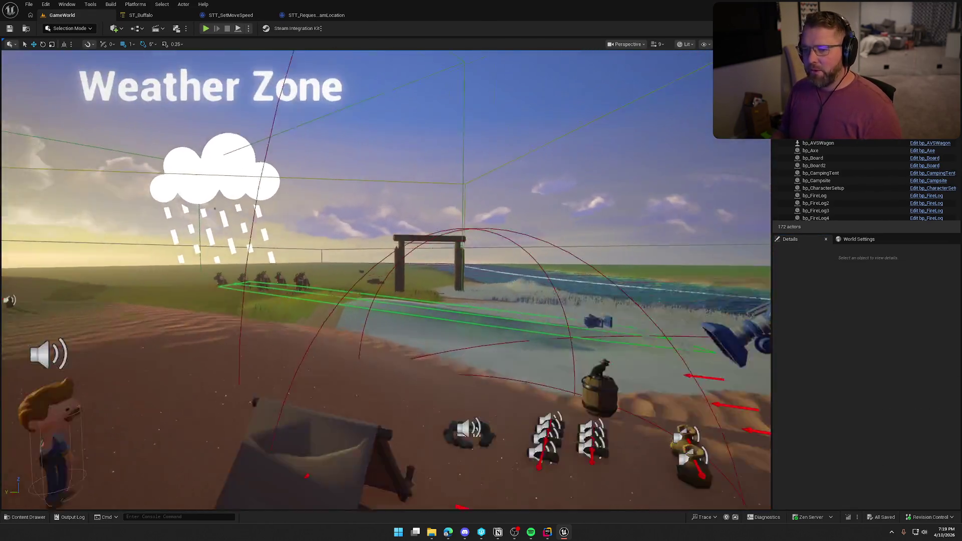
pyautogui.scroll(-2, 385, 281)
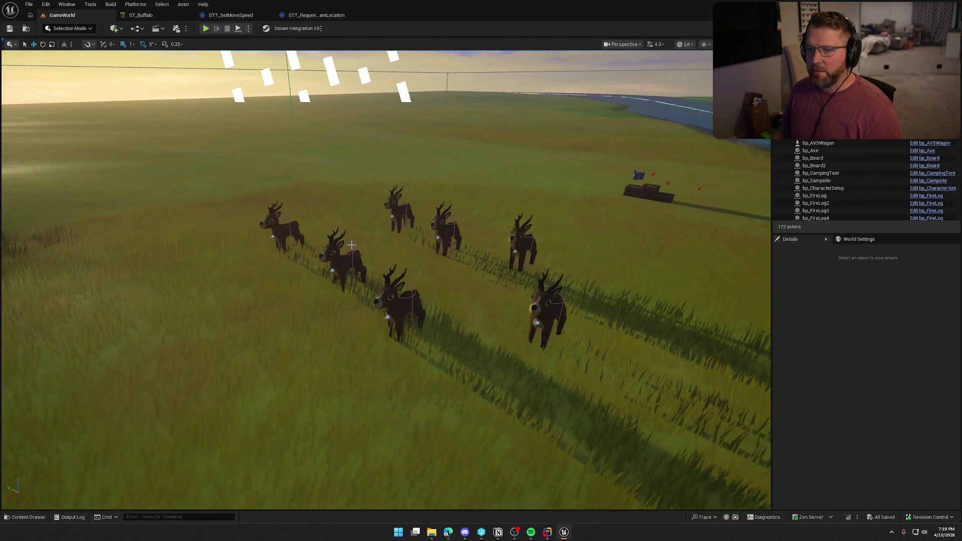
pyautogui.middleClick(158, 15)
pyautogui.middleClick(158, 15)
pyautogui.middleClick(158, 15)
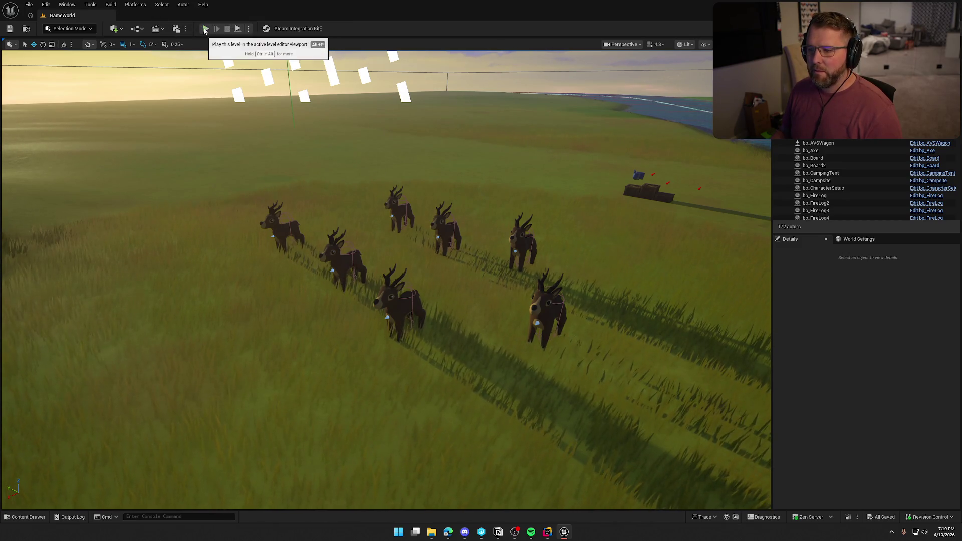
# Delete six deer from the level (172 to 166 actors) and start Play in Editor
pyautogui.click(345, 273)
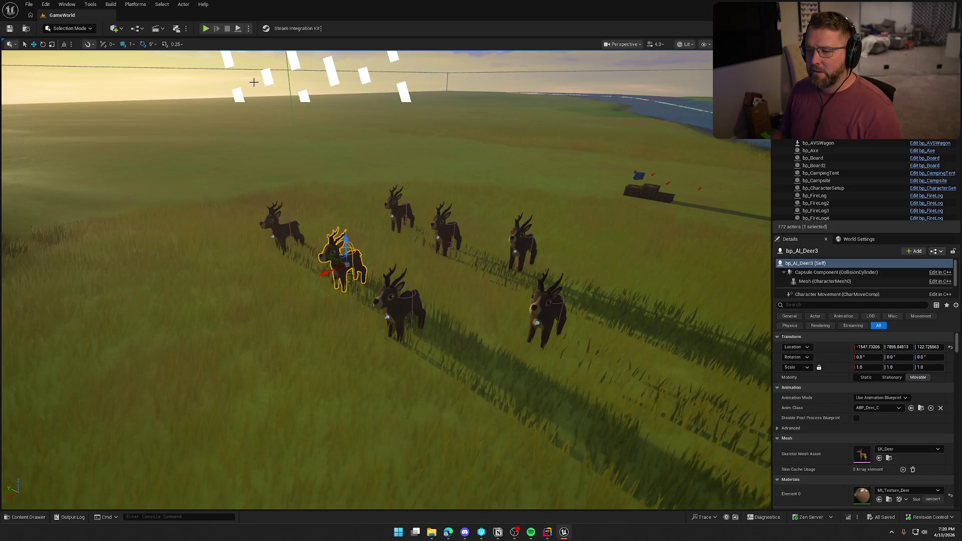
pyautogui.keyDown('ctrl'); pyautogui.click(288, 233); pyautogui.keyUp('ctrl')
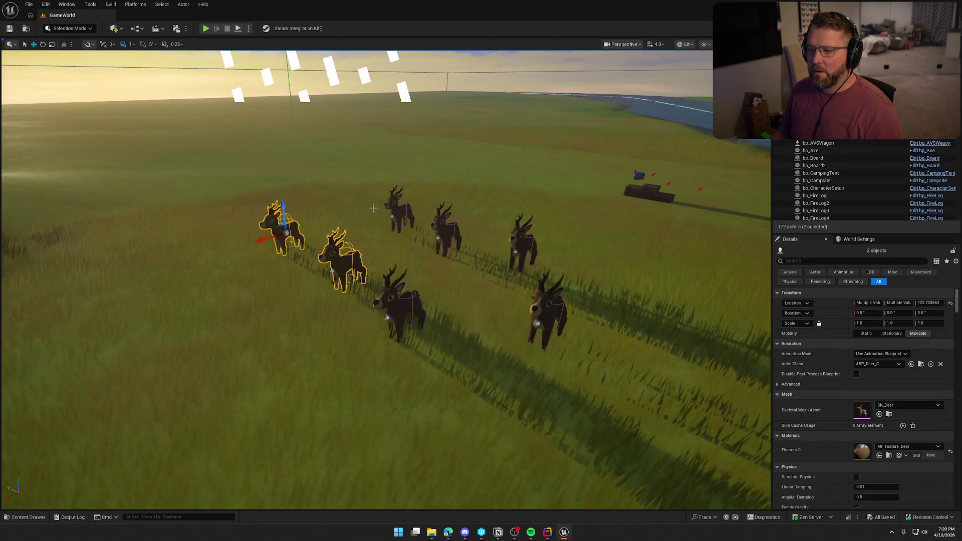
pyautogui.keyDown('ctrl'); pyautogui.click(396, 210); pyautogui.keyUp('ctrl')
pyautogui.keyDown('ctrl'); pyautogui.click(443, 230); pyautogui.keyUp('ctrl')
pyautogui.keyDown('ctrl'); pyautogui.click(516, 245); pyautogui.keyUp('ctrl')
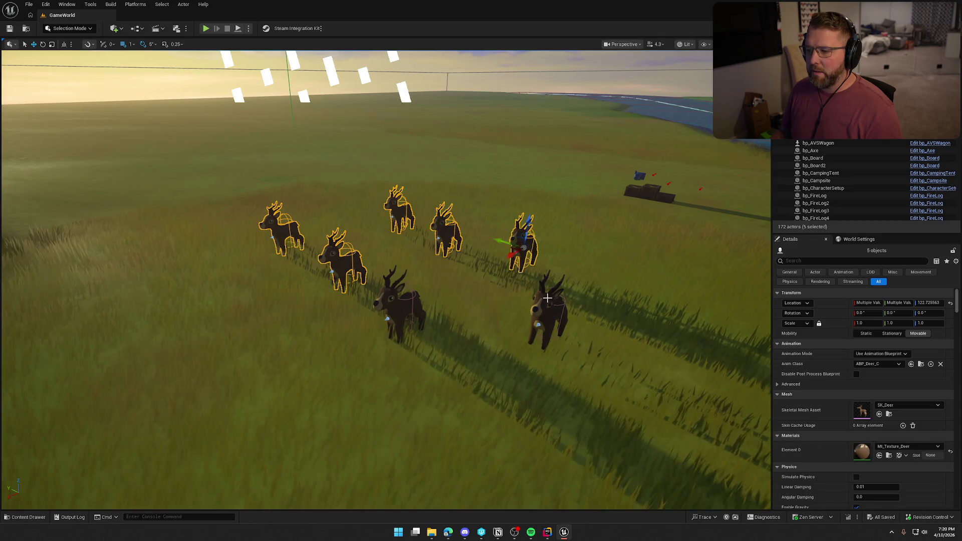
pyautogui.keyDown('ctrl'); pyautogui.click(532, 333); pyautogui.keyUp('ctrl')
pyautogui.press('Delete')
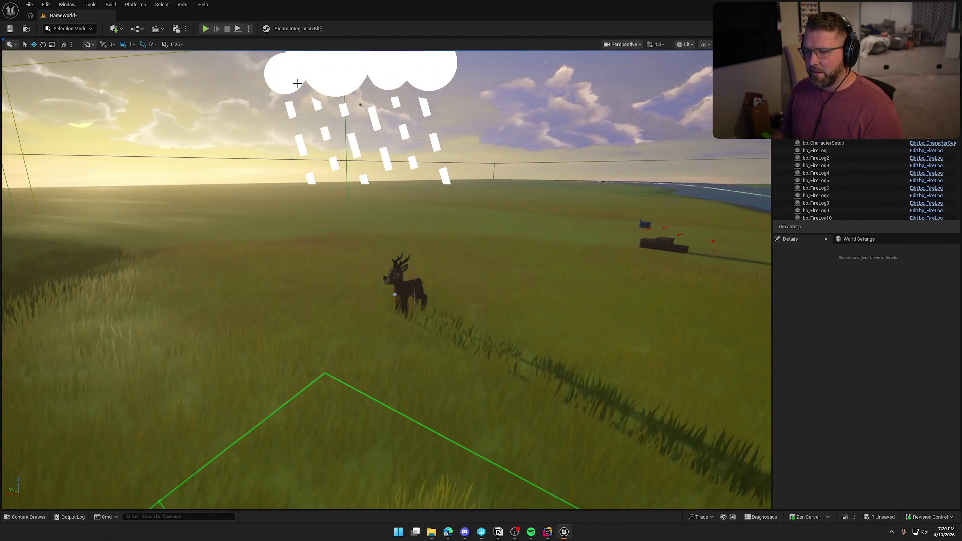
pyautogui.hotkey('alt', 'p')
pyautogui.click(394, 252)
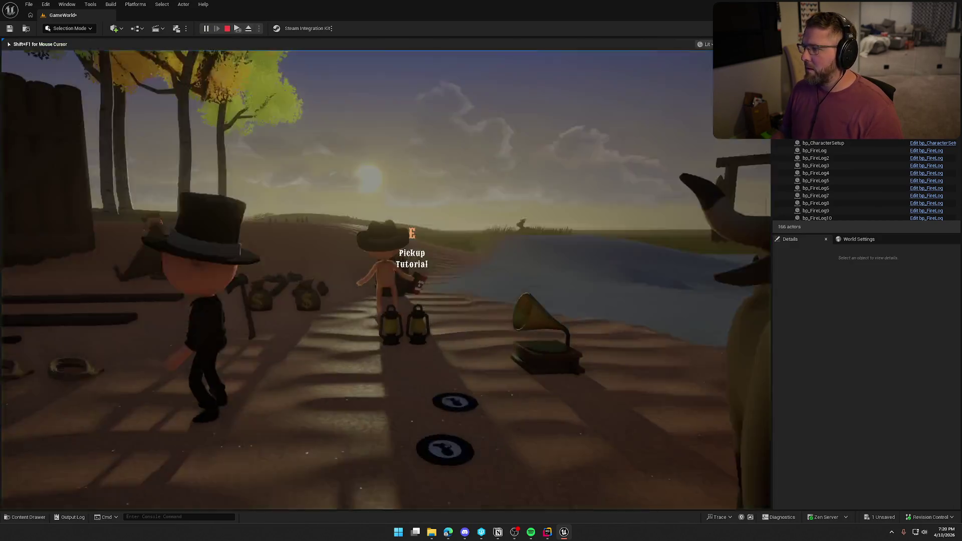
# Walk and sprint the character along the beach toward the water
pyautogui.press('w')
pyautogui.hotkey('shift', 'w')
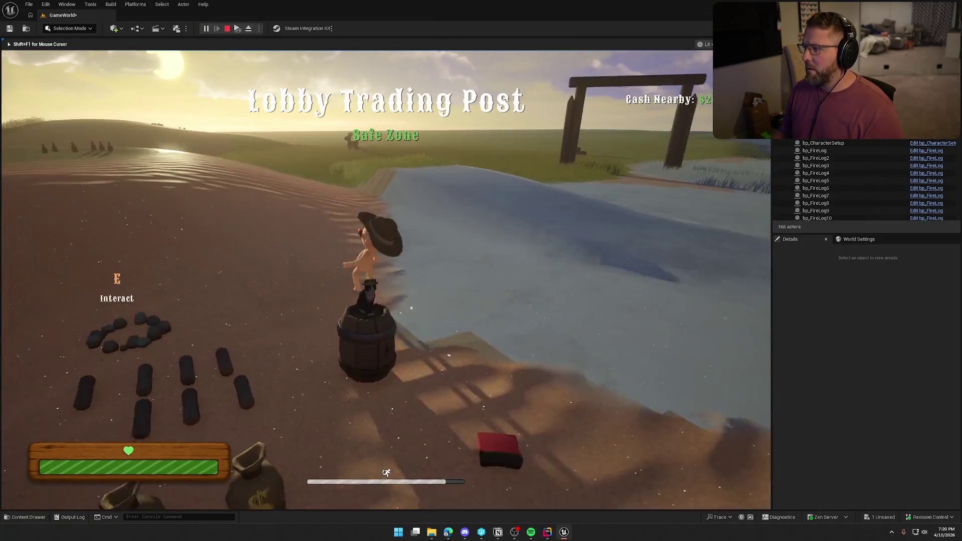
pyautogui.press('w')
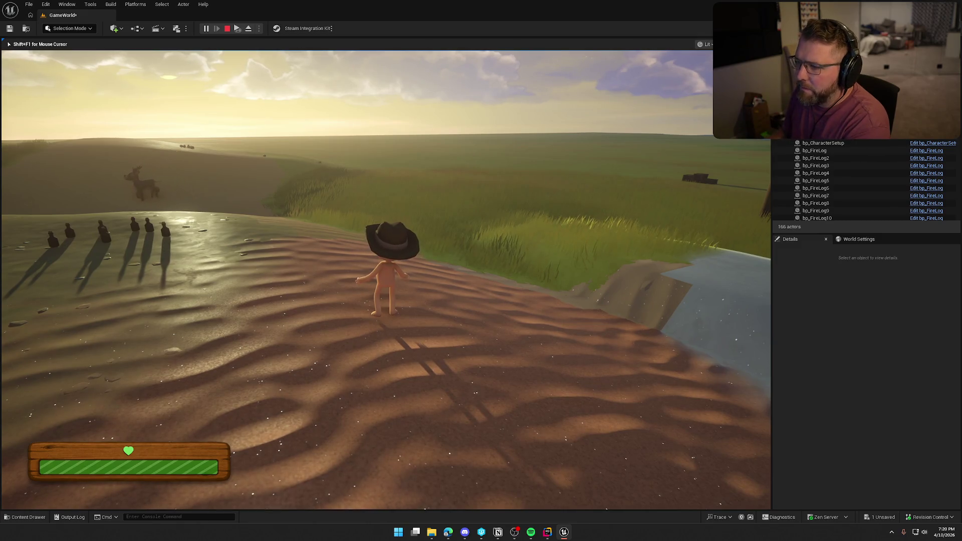
pyautogui.moveTo(385, 280)
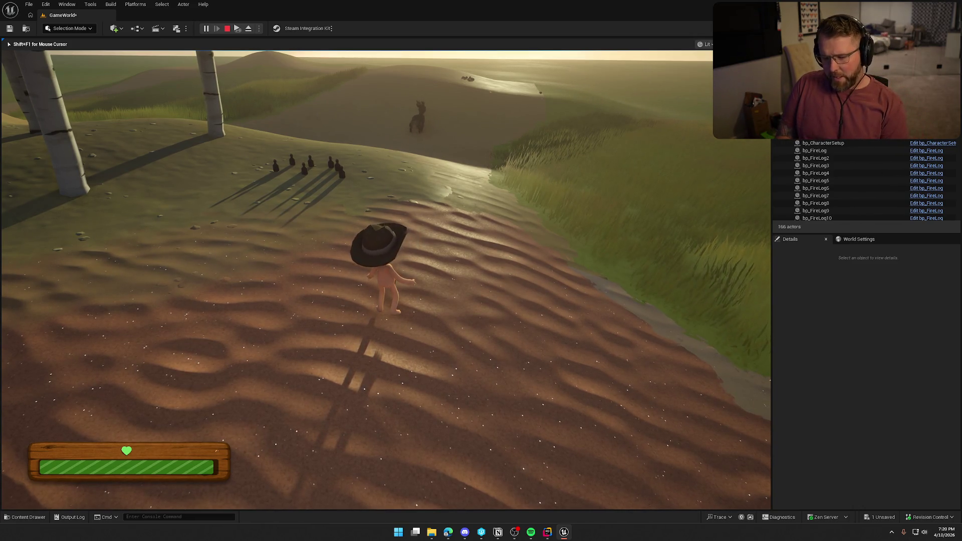
# Enter gc in the in-game console, run uphill to the deer, then stop play
pyautogui.press('`')
pyautogui.write('gc')
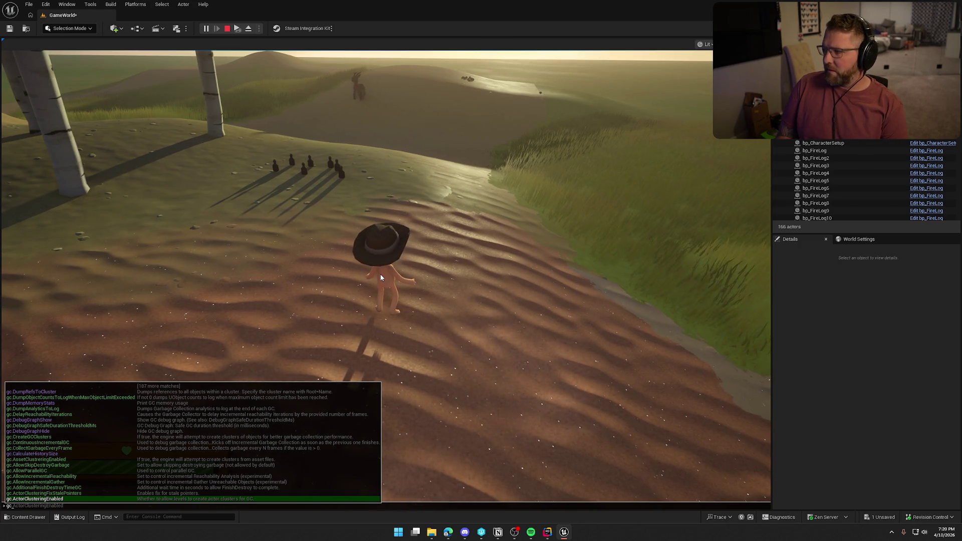
pyautogui.press('`')
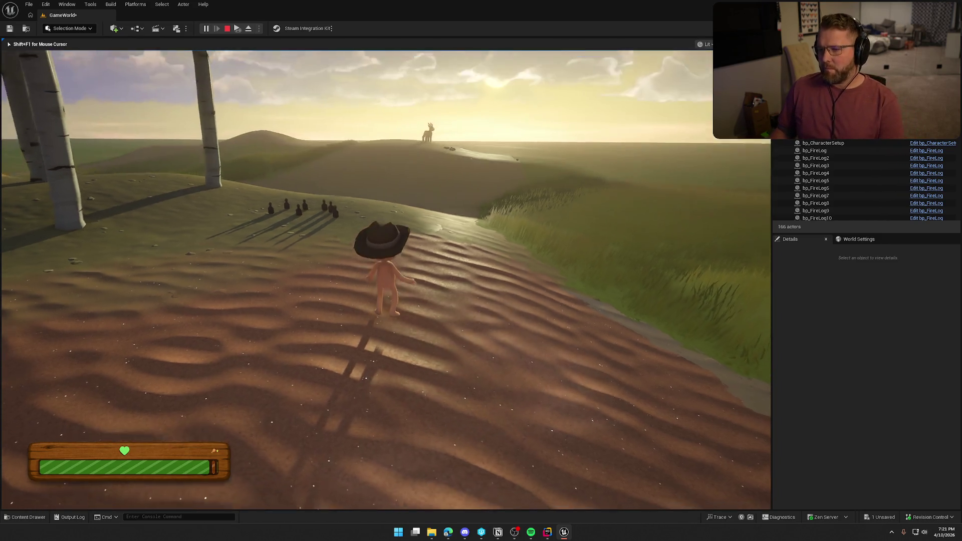
pyautogui.hotkey('shift', 'w')
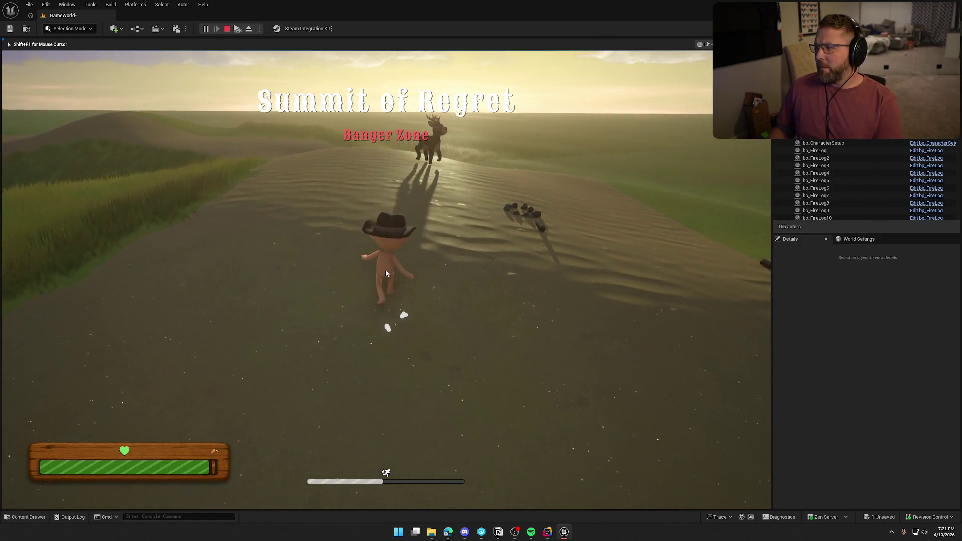
pyautogui.press('Escape')
pyautogui.hotkey('ctrl', 'space')
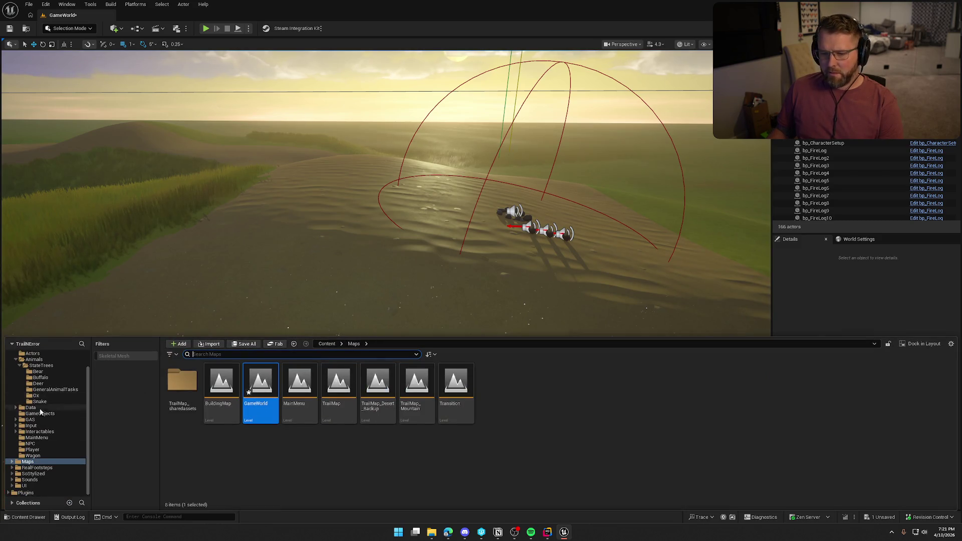
# Open the ST_Deer state tree from the Deer StateTrees folder, keeping tick policy at Default
pyautogui.click(38, 383)
pyautogui.doubleClick(221, 383)
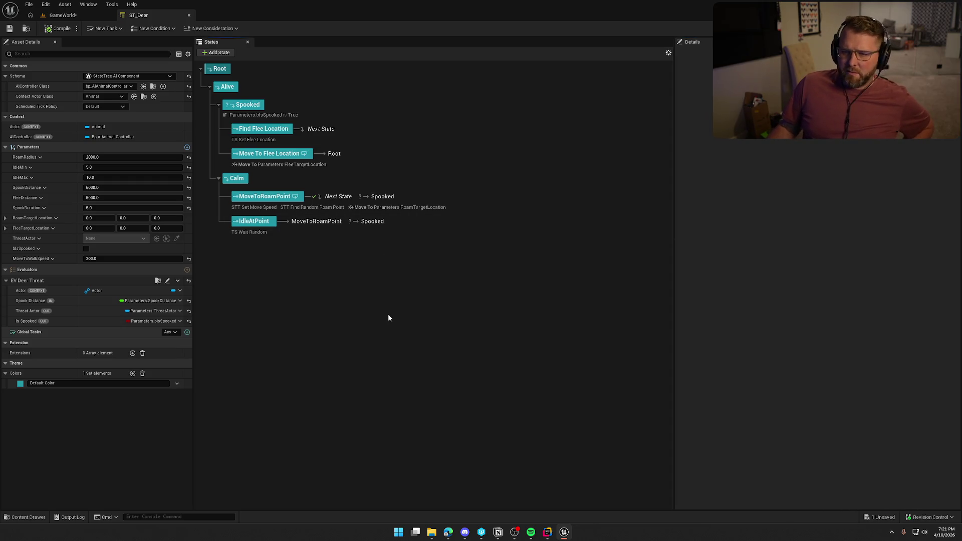
pyautogui.click(113, 107)
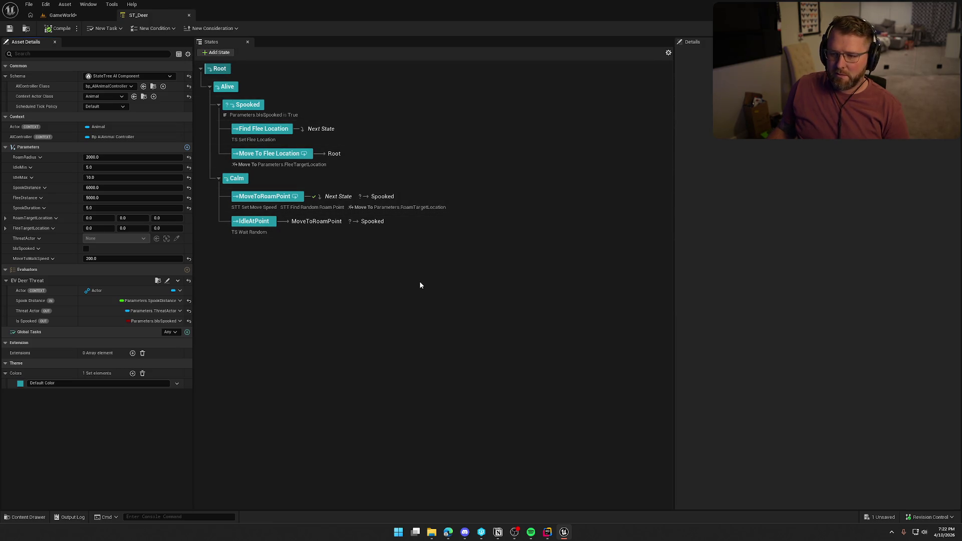
# Inspect MoveToRoamPoint's STT Set Move Speed task blueprint, then return to GameWorld
pyautogui.click(254, 209)
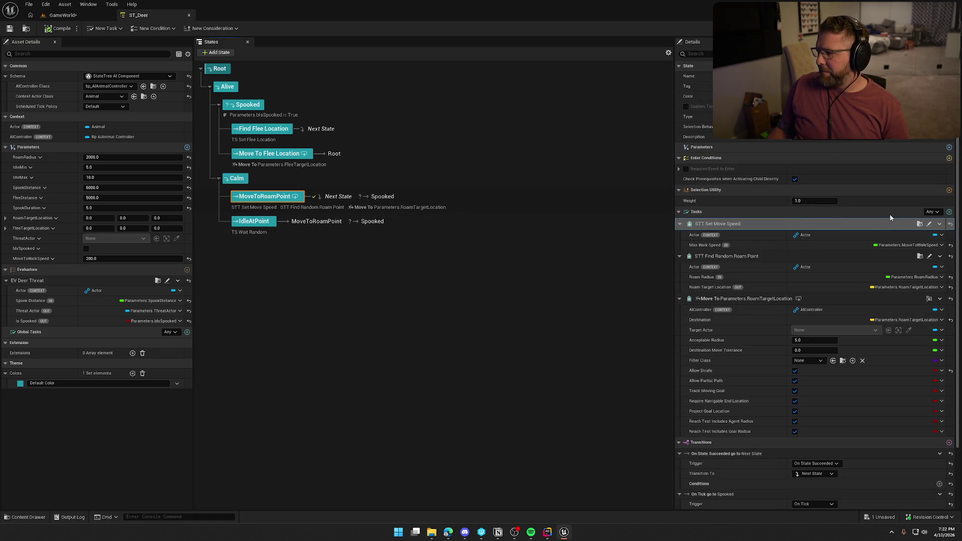
pyautogui.click(931, 225)
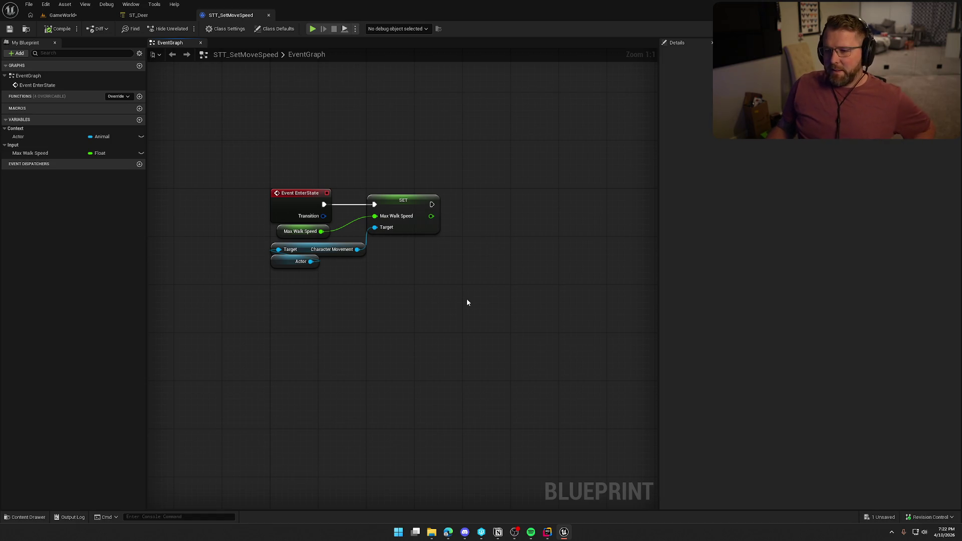
pyautogui.click(139, 15)
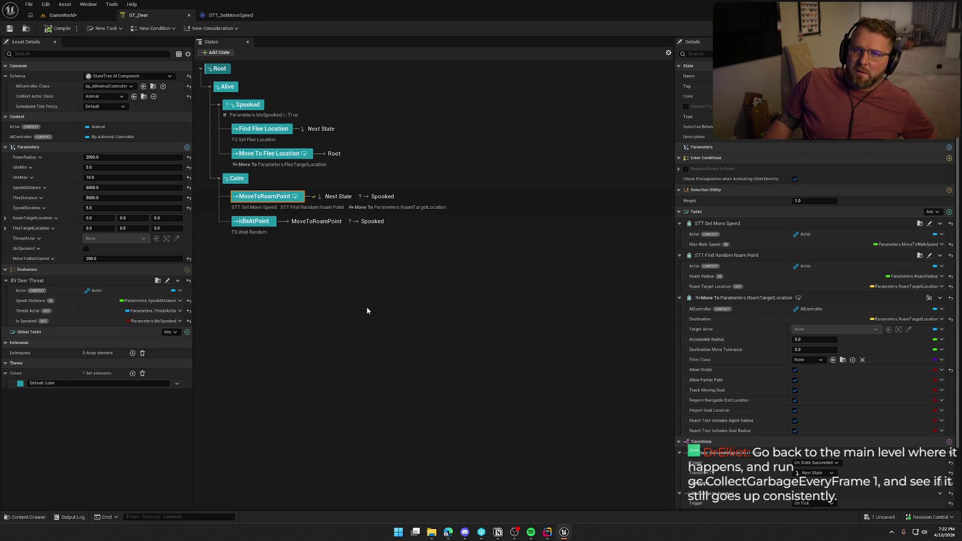
pyautogui.click(63, 15)
pyautogui.hotkey('ctrl', 'space')
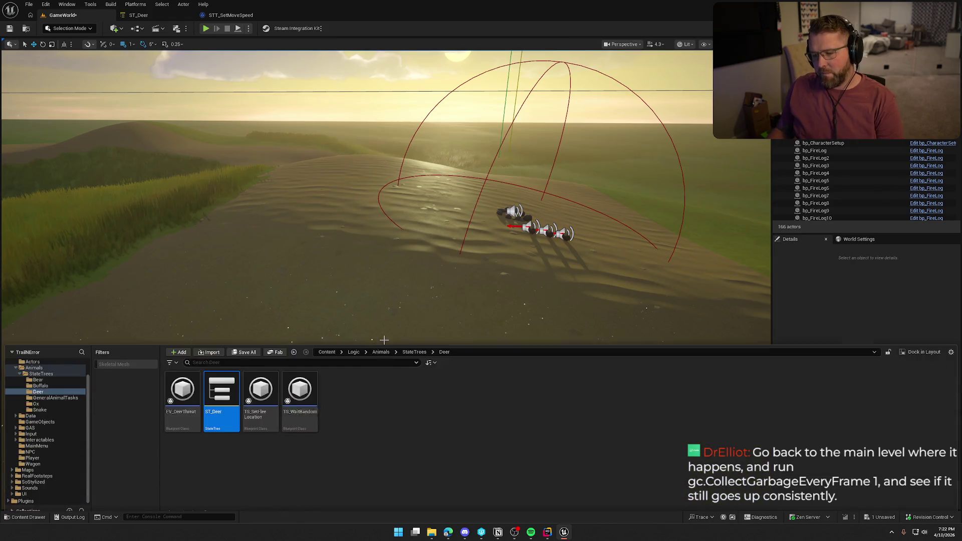
# Save GameWorld, open the TrailMap level from Maps, and play it in the editor
pyautogui.click(28, 462)
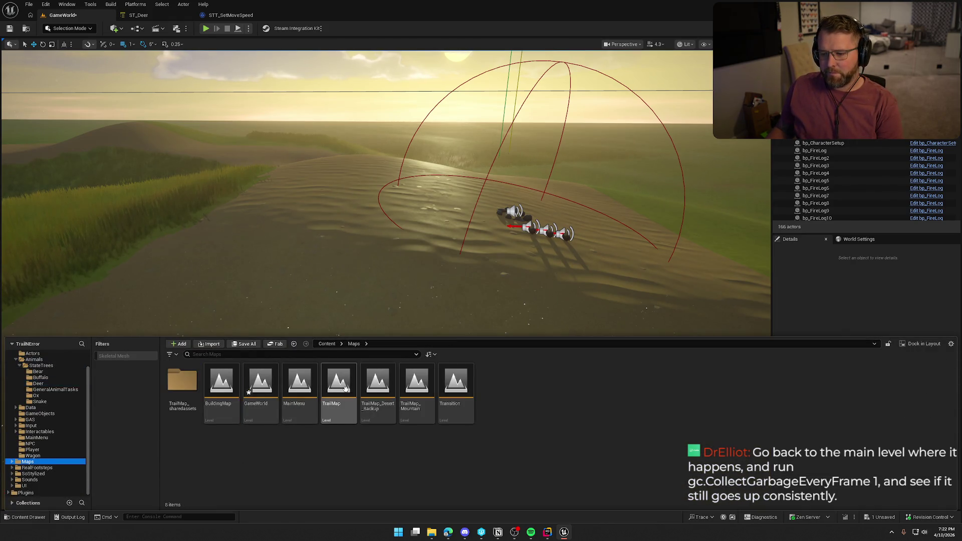
pyautogui.doubleClick(338, 384)
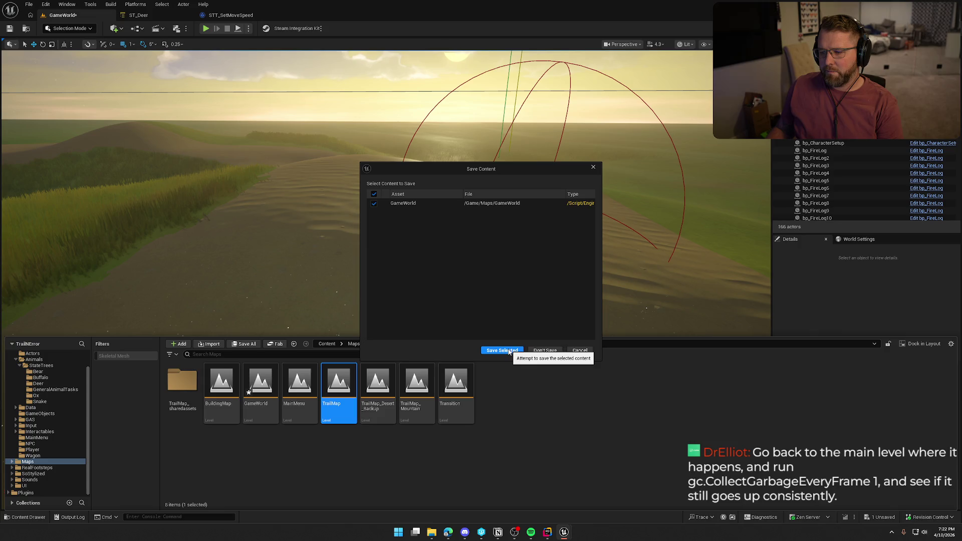
pyautogui.click(509, 351)
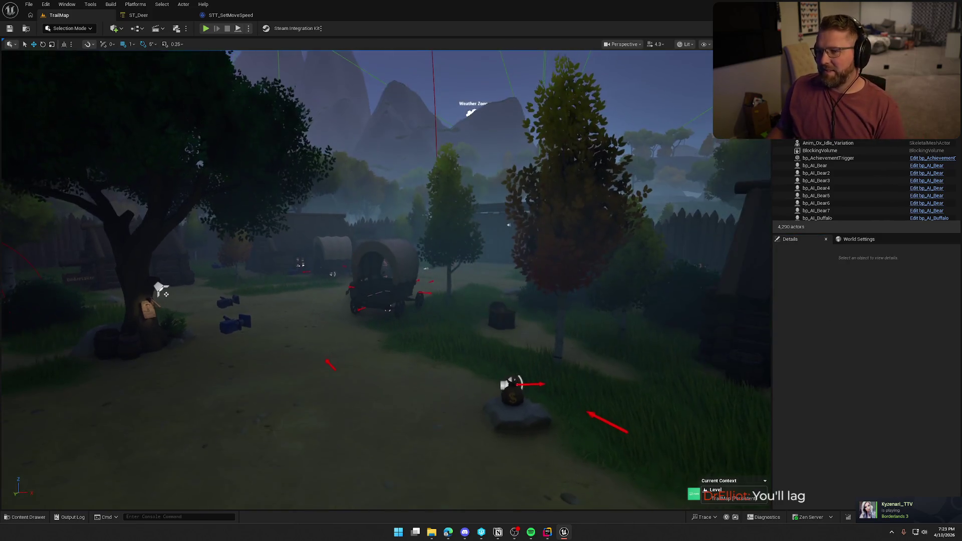
pyautogui.scroll(-3, 386, 280)
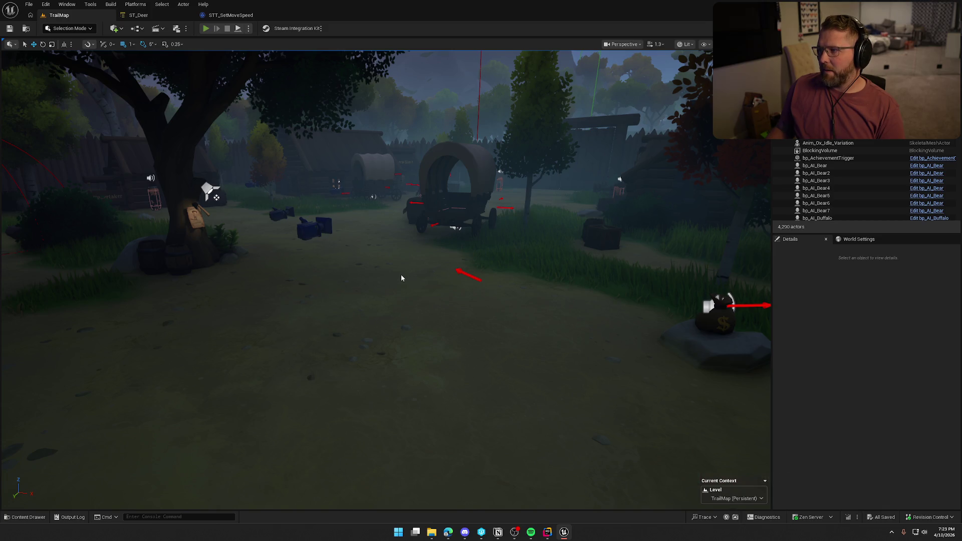
pyautogui.hotkey('alt', 'p')
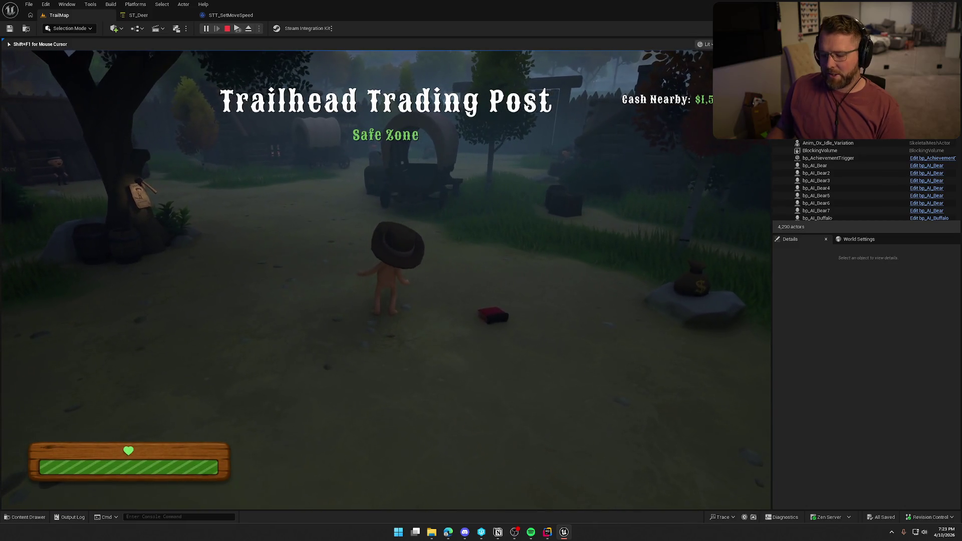
# Run gc.CollectGarbageEveryFrame 1 in the in-game console during the TrailMap session
pyautogui.press('`')
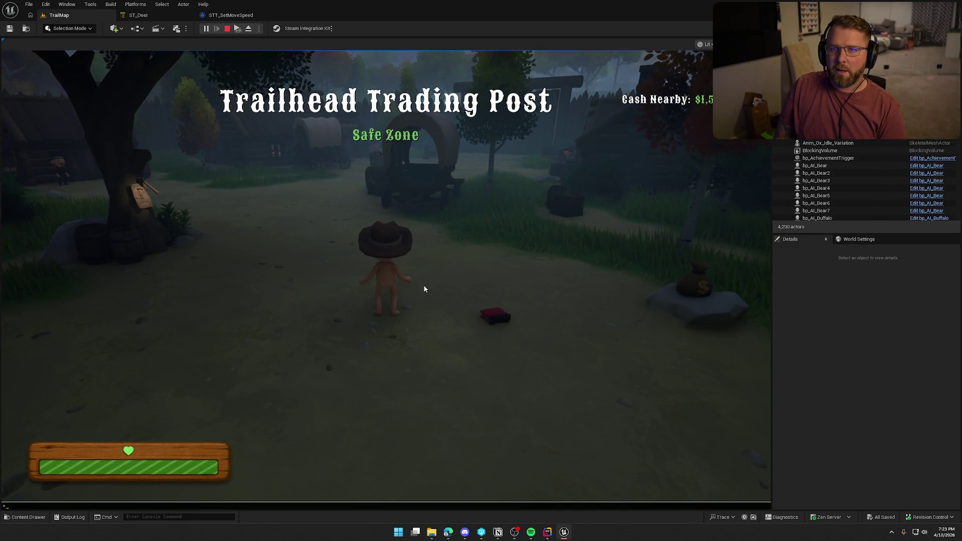
pyautogui.write('g.c.CollectGarbageEveryFrame')
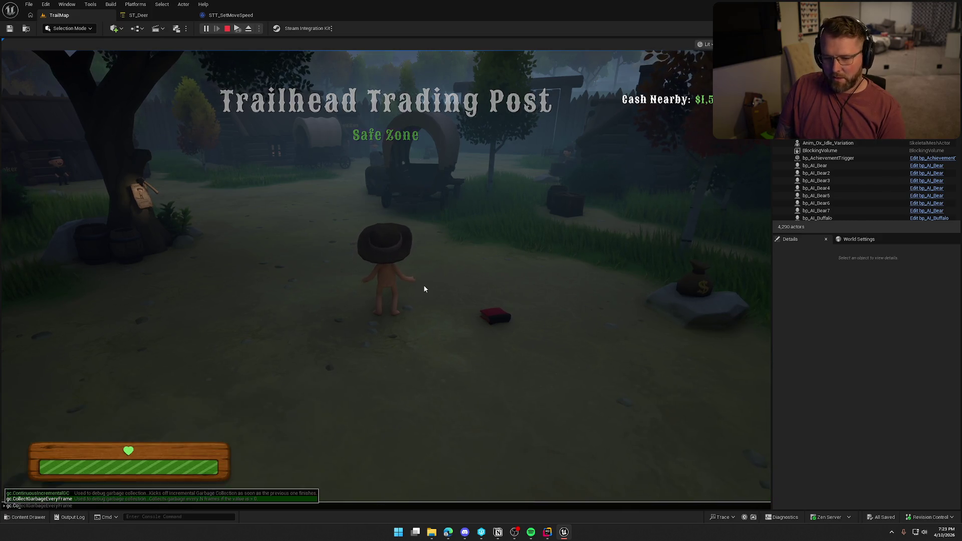
pyautogui.write(' 1')
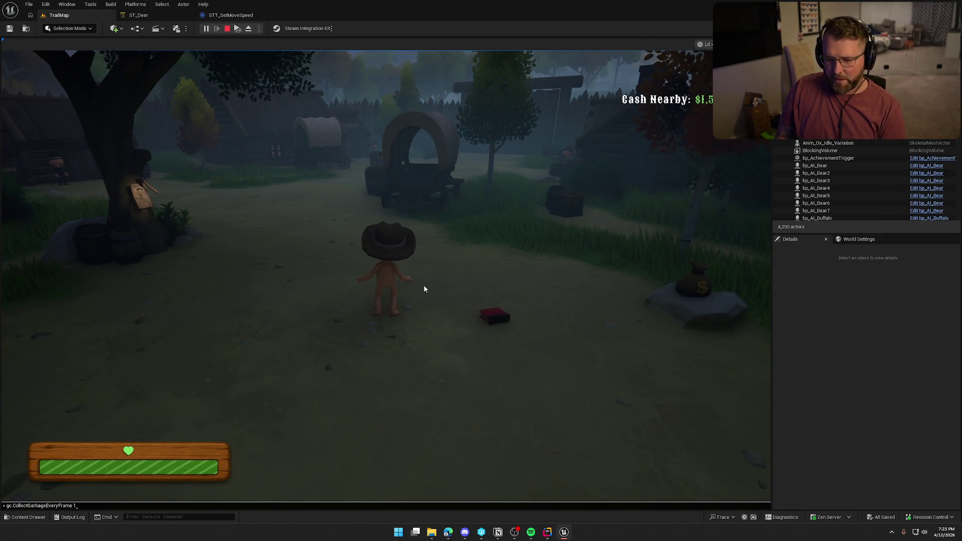
pyautogui.press('Return')
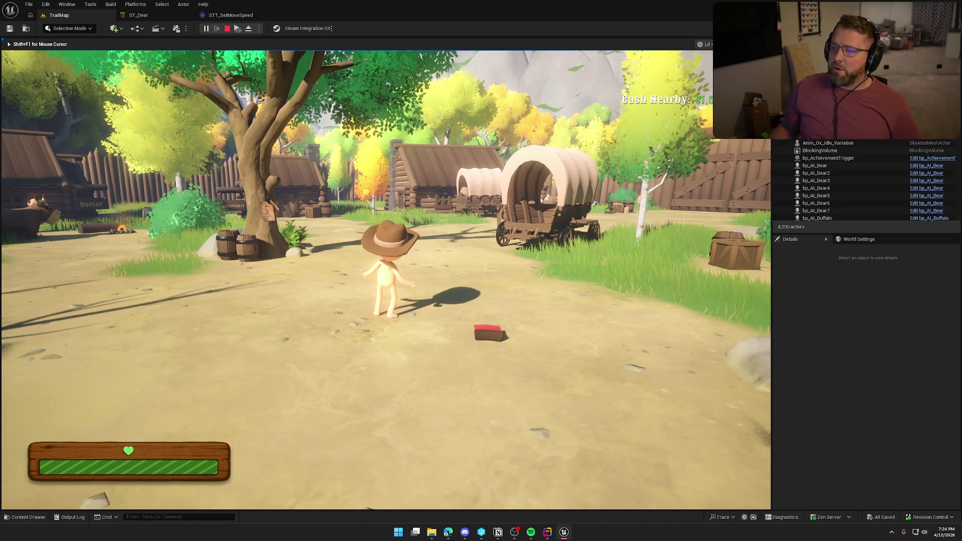
# Regain mouse control, briefly open the Output Log, then refocus the running game
pyautogui.press('super')
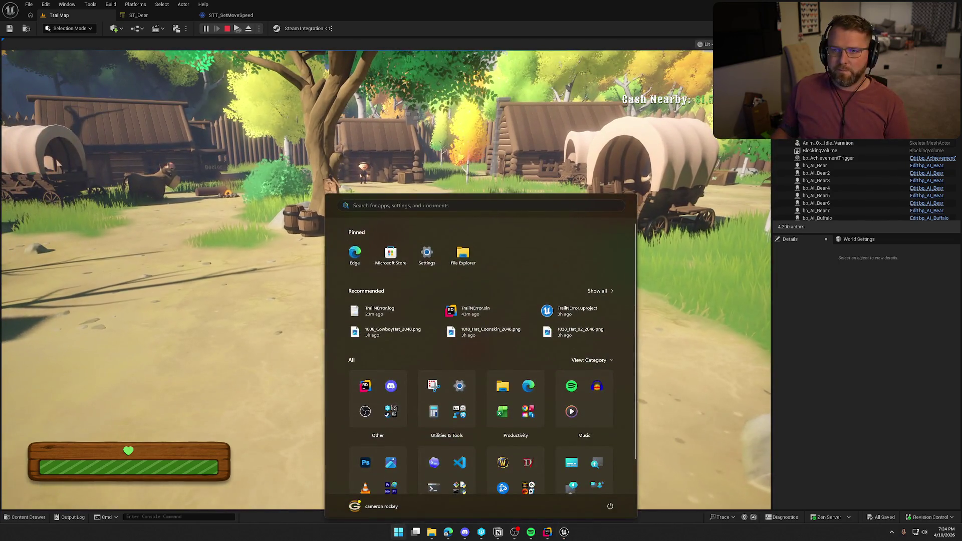
pyautogui.press('super')
pyautogui.click(439, 211)
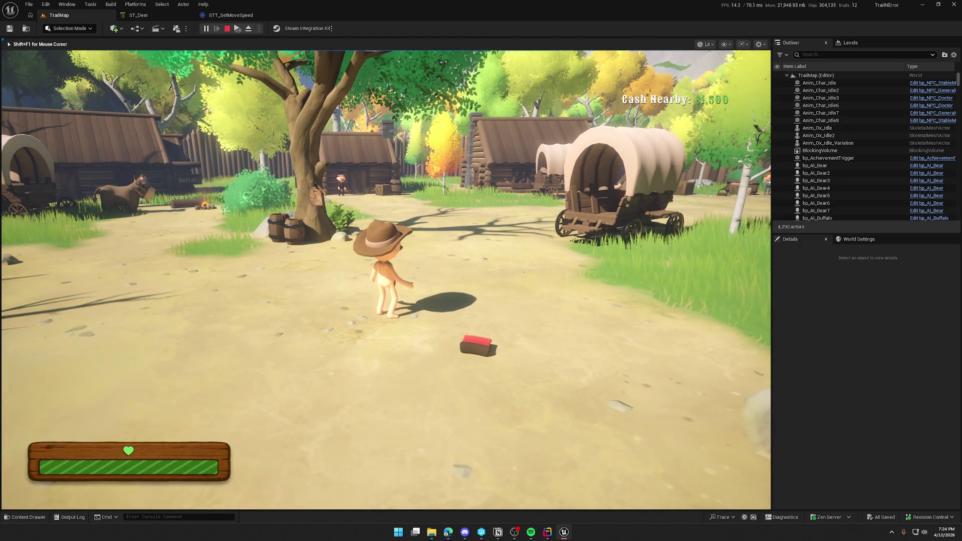
pyautogui.press('super')
pyautogui.press('Escape')
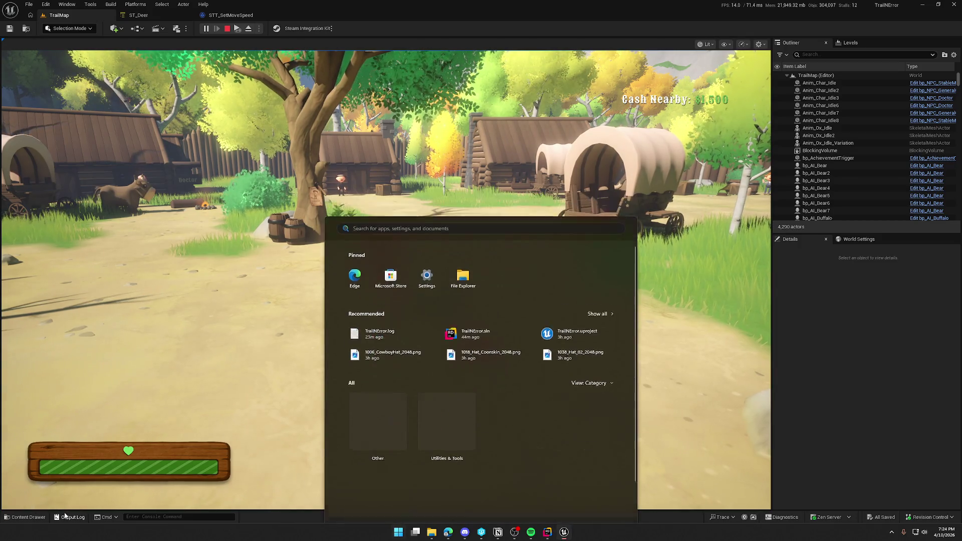
pyautogui.hotkey('ctrl', '`')
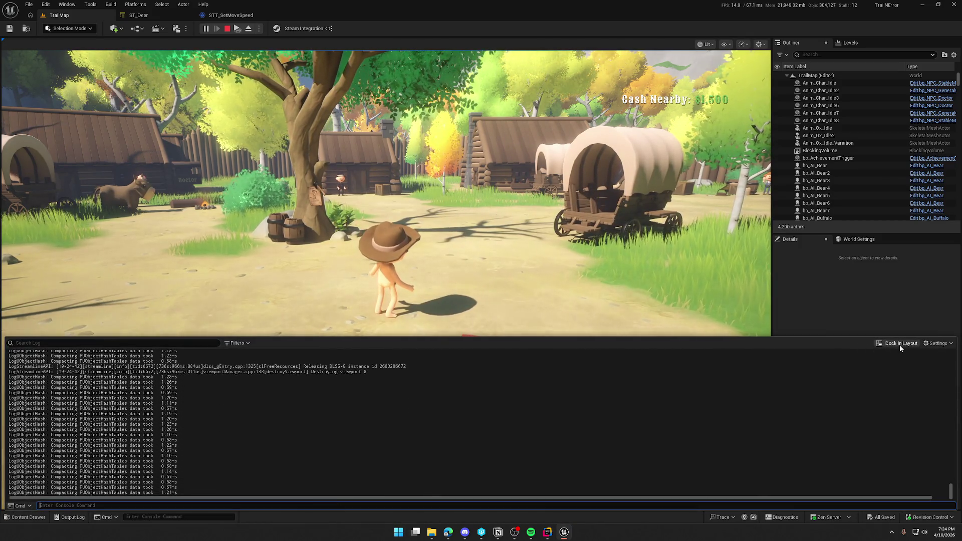
pyautogui.click(160, 300)
pyautogui.click(187, 237)
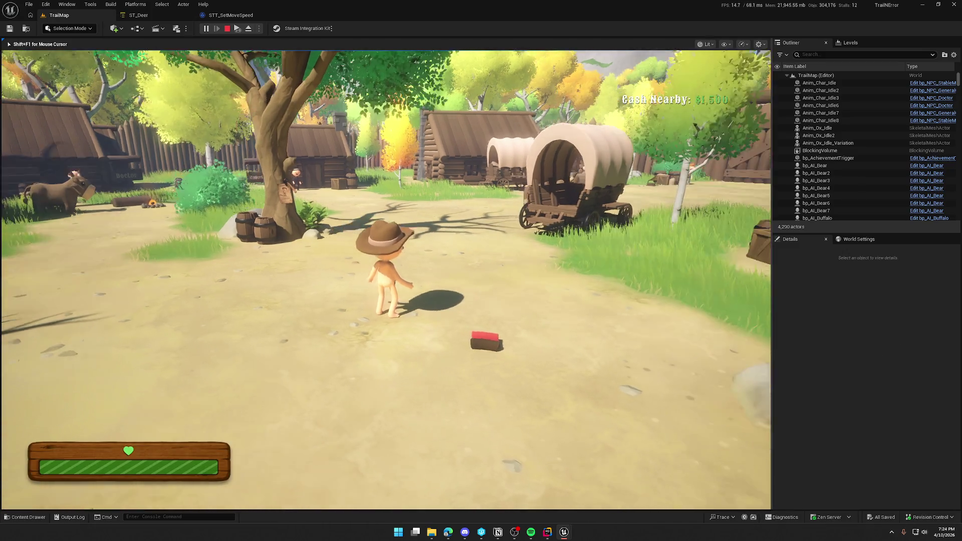
# Run obj list in the in-game console, then stop the play session
pyautogui.press('`')
pyautogui.write('obj list')
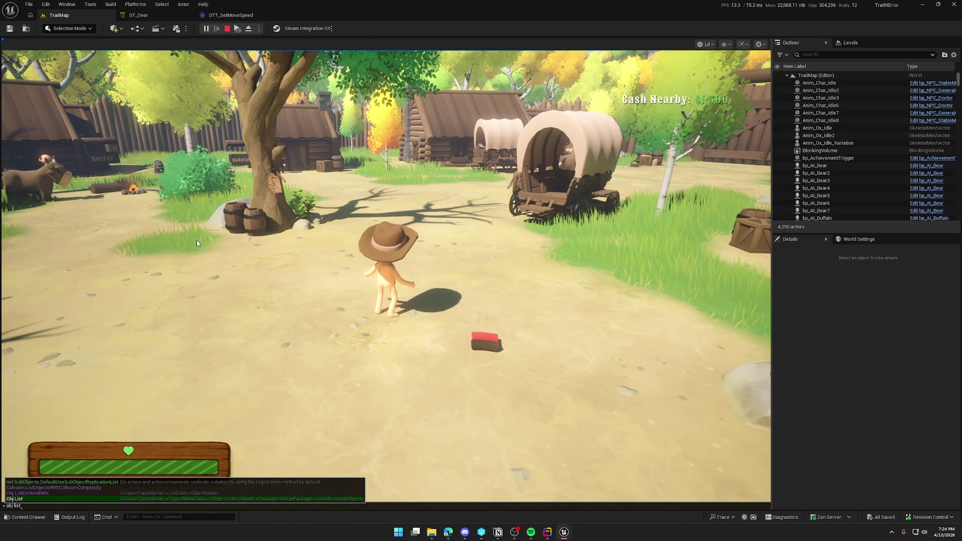
pyautogui.press('Return')
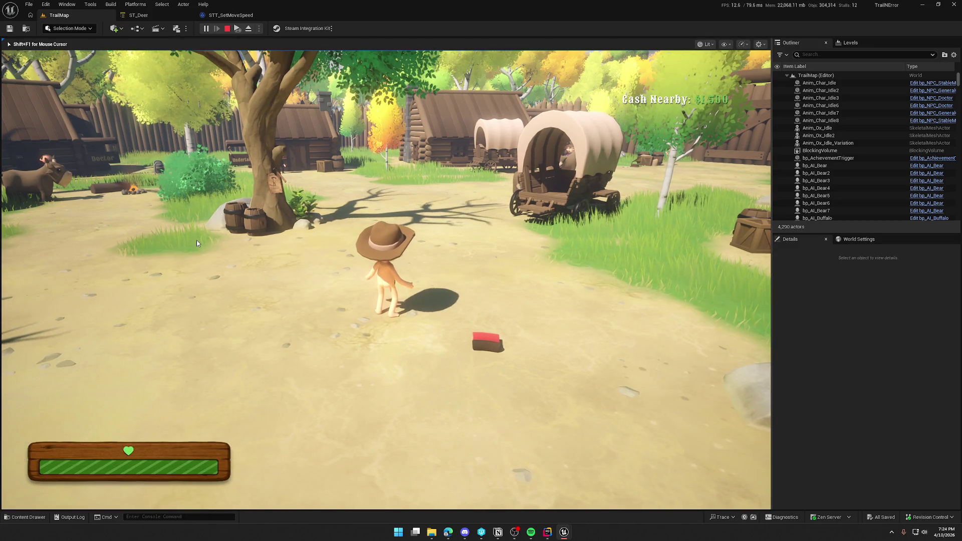
pyautogui.press('Escape')
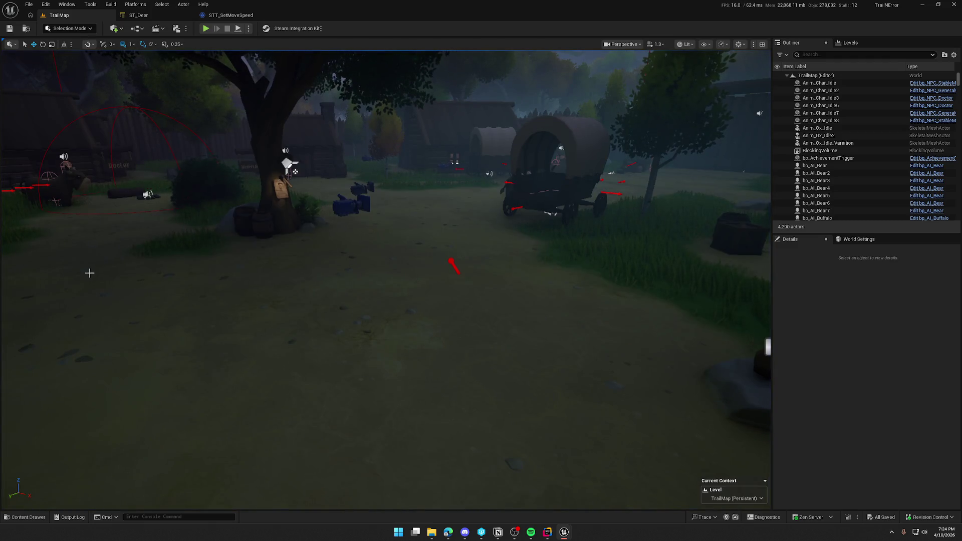
# Run gc.CollectGarbageEveryFrame 0 from the editor console and dock the Output Log as a tab
pyautogui.click(150, 516)
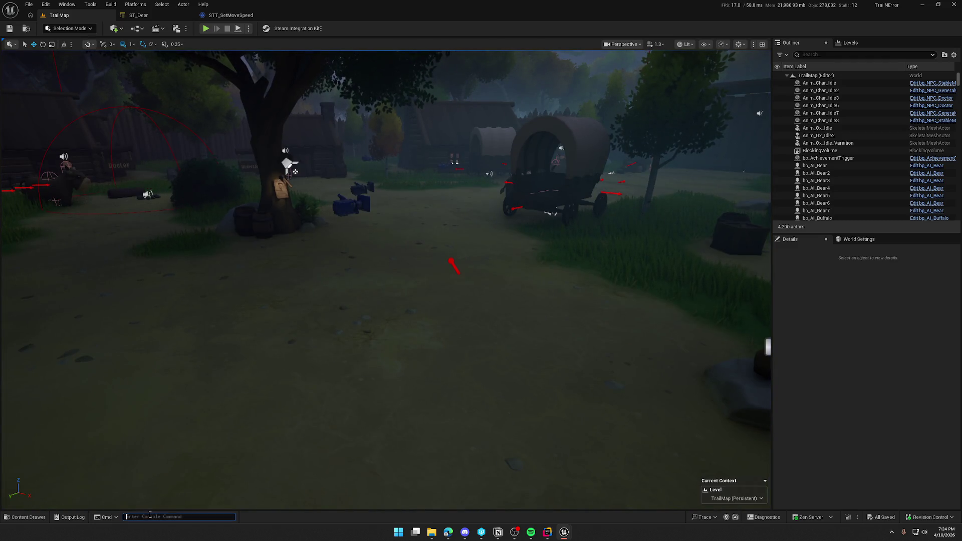
pyautogui.press('`')
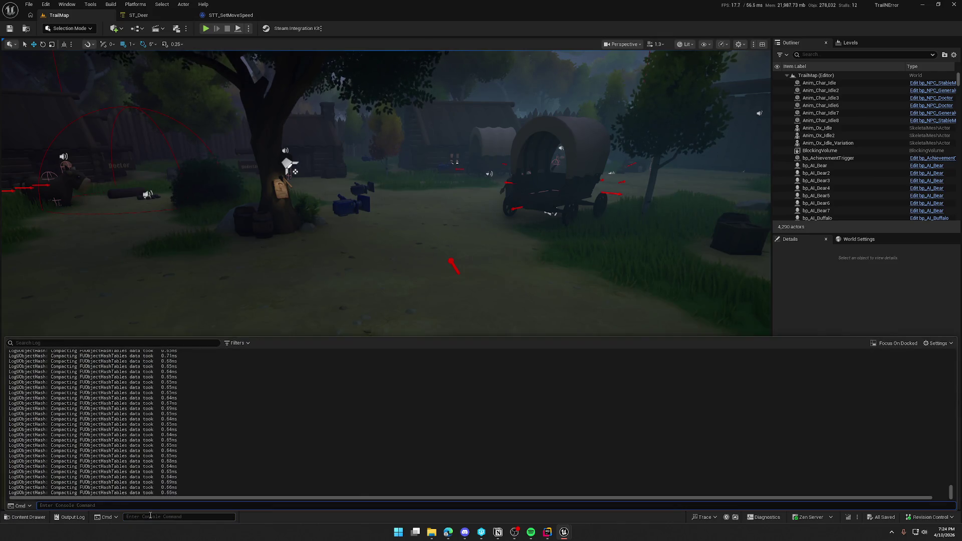
pyautogui.write('gc.gar')
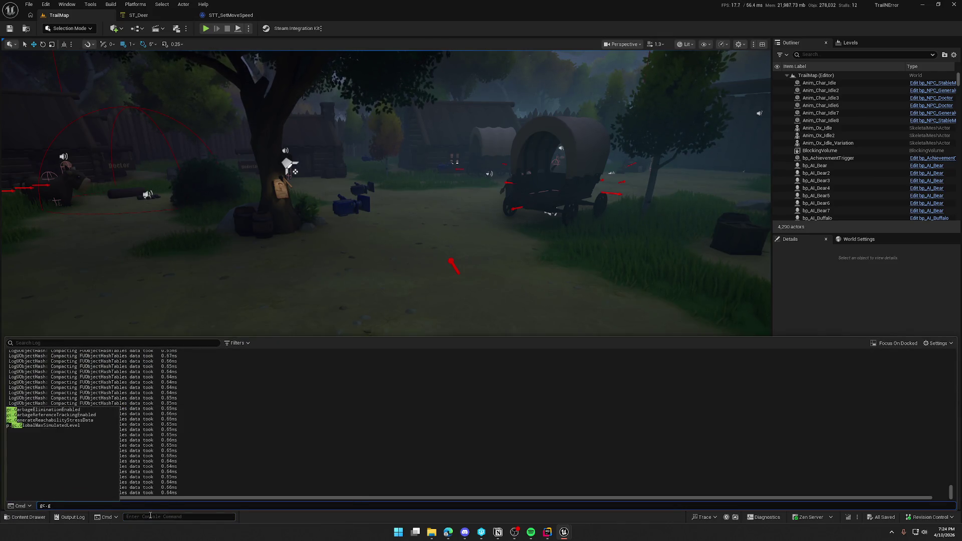
pyautogui.press('BackSpace')
pyautogui.press('BackSpace')
pyautogui.press('BackSpace')
pyautogui.write('Col')
pyautogui.press('Tab')
pyautogui.write('0')
pyautogui.press('Return')
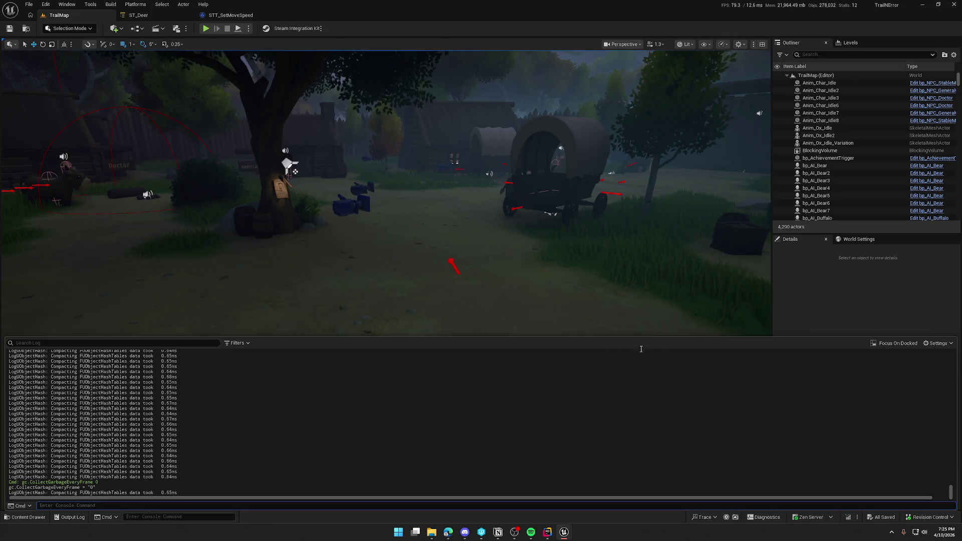
pyautogui.press('Escape')
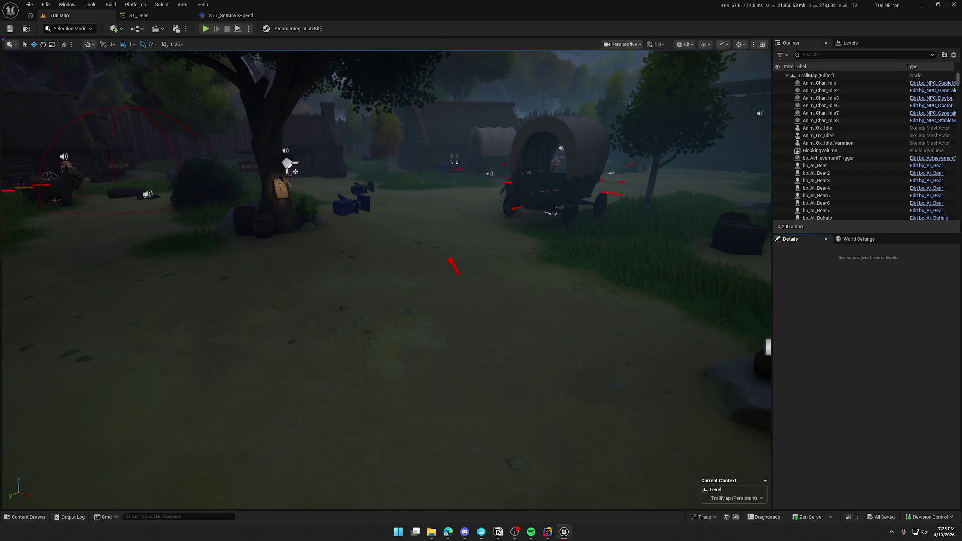
pyautogui.moveTo(170, 102); pyautogui.dragTo(183, 66)
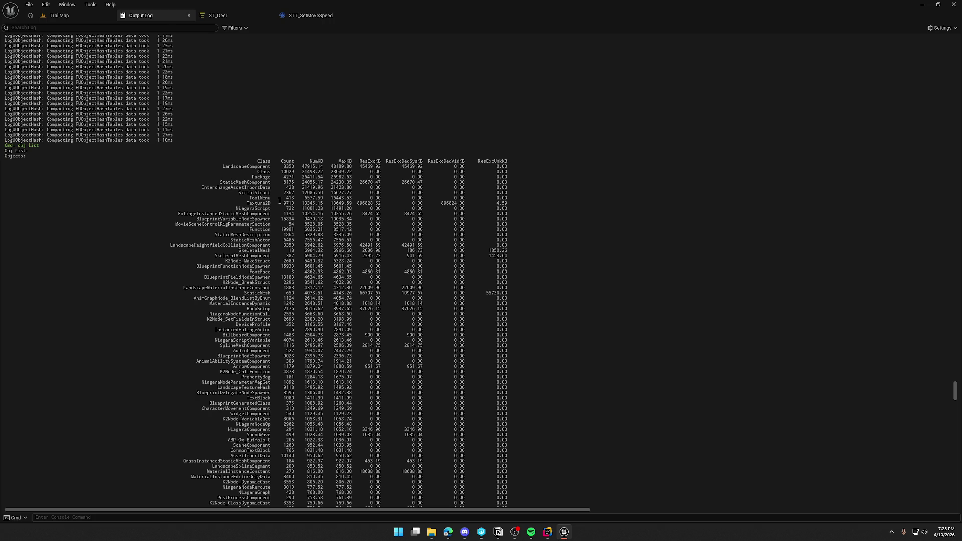
# Scroll through the Obj List table in the Output Log, then switch to the web browser
pyautogui.scroll(-4, 280, 201)
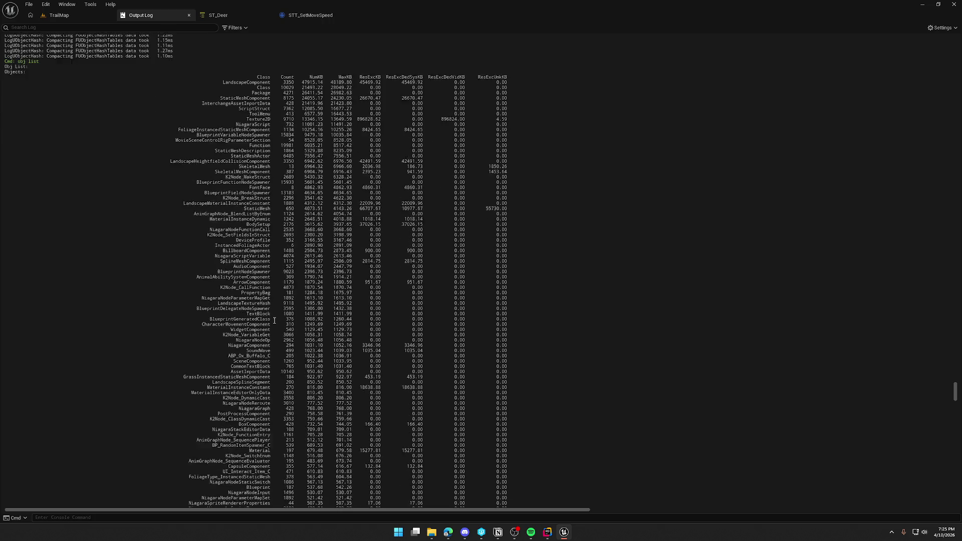
pyautogui.scroll(-4, 275, 320)
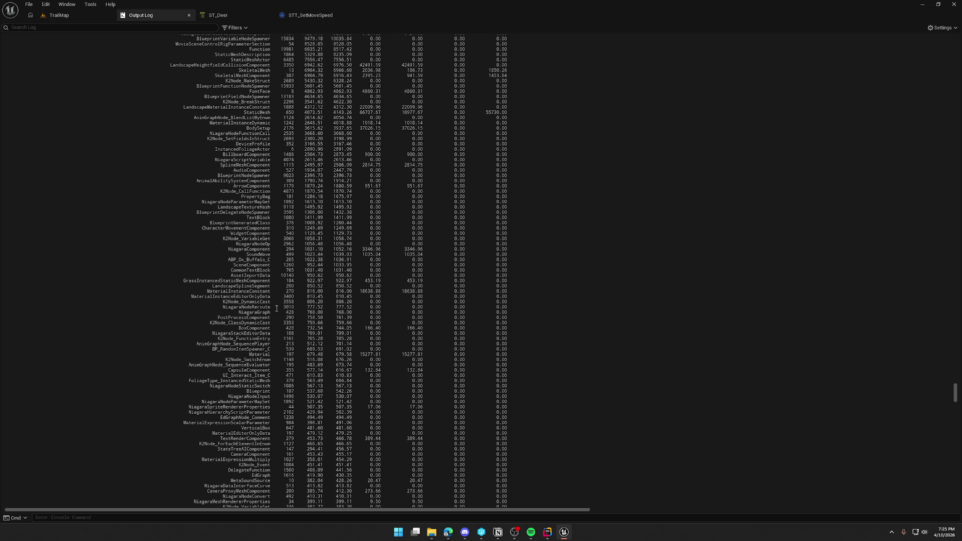
pyautogui.scroll(4, 277, 305)
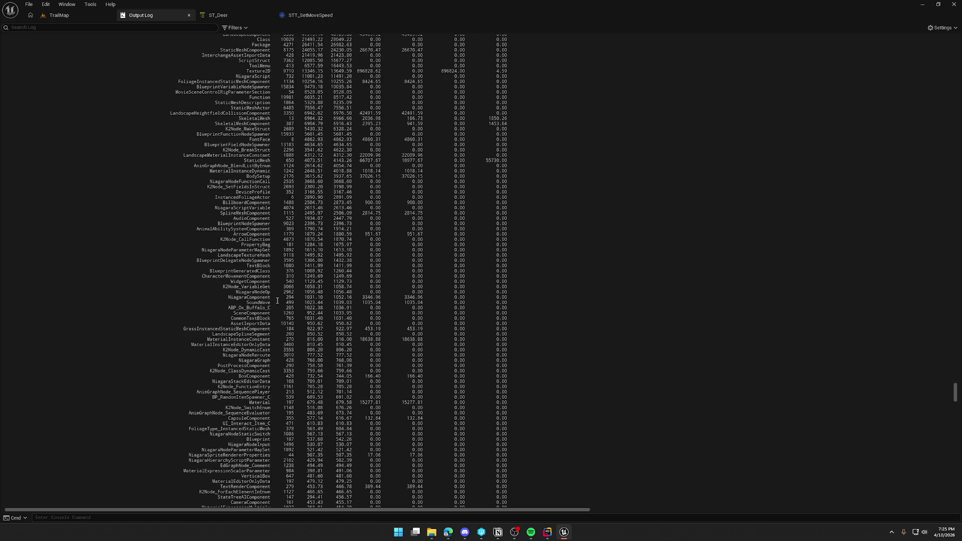
pyautogui.scroll(4, 277, 300)
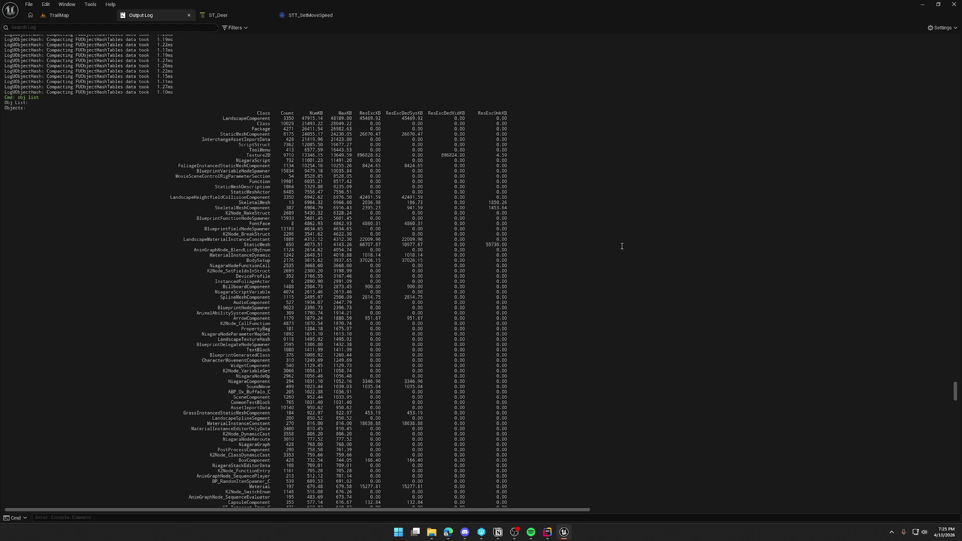
pyautogui.click(447, 533)
# Filter the Output Log search to moveto entries to count AITask_MoveTo objects
pyautogui.scroll(-5, 612, 244)
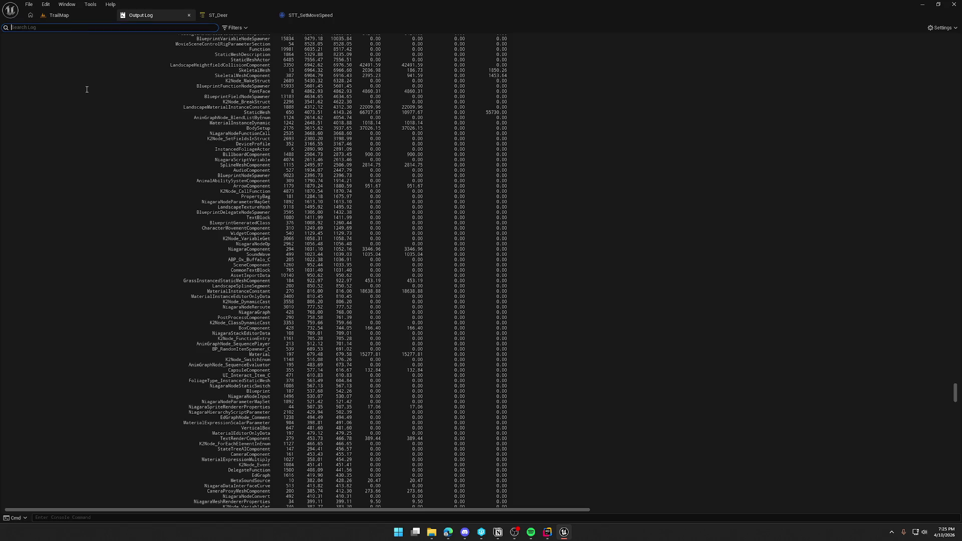
pyautogui.write('at')
pyautogui.write('i')
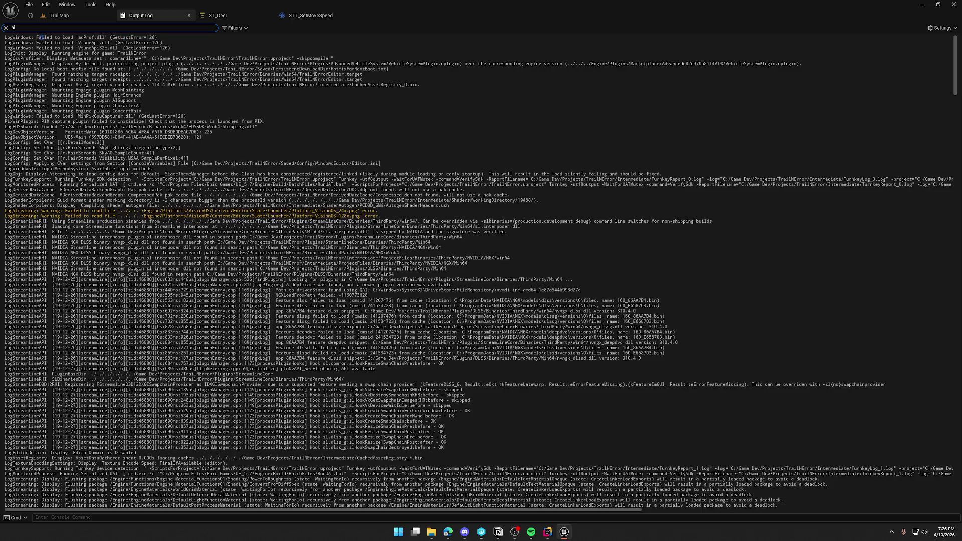
pyautogui.write('m')
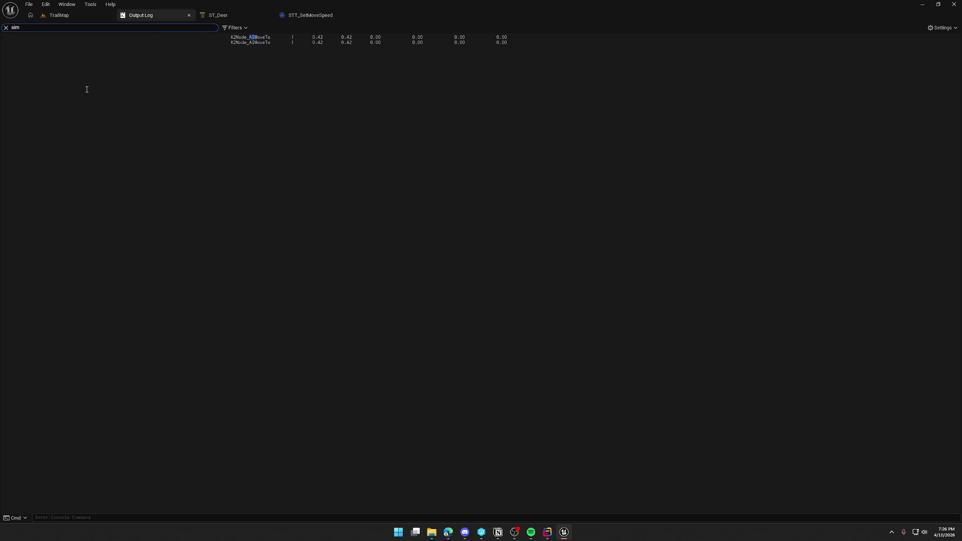
pyautogui.press('BackSpace')
pyautogui.press('BackSpace')
pyautogui.write('moveto')
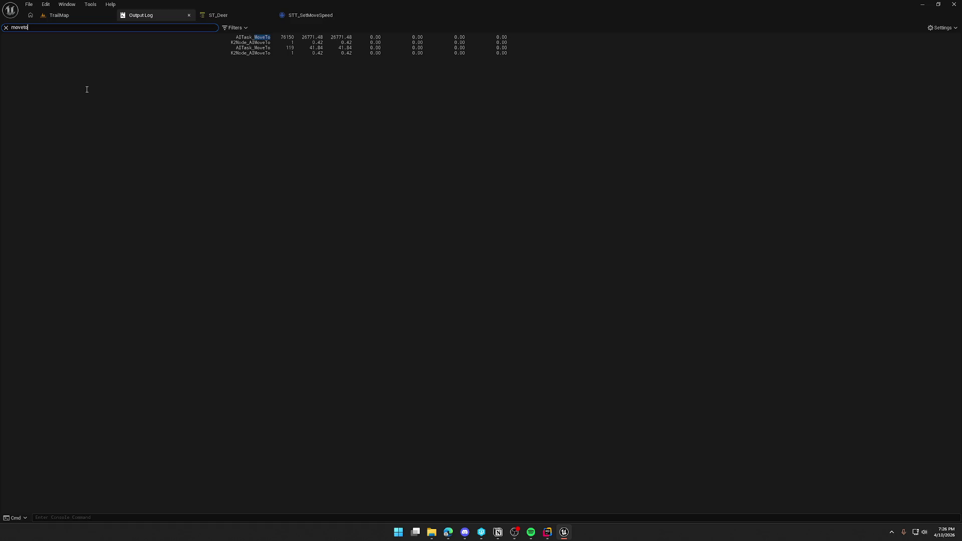
pyautogui.click(288, 46)
# Clear the log filter, close the Output Log tab, check IdleAtPoint, and stop play
pyautogui.click(5, 28)
pyautogui.click(189, 15)
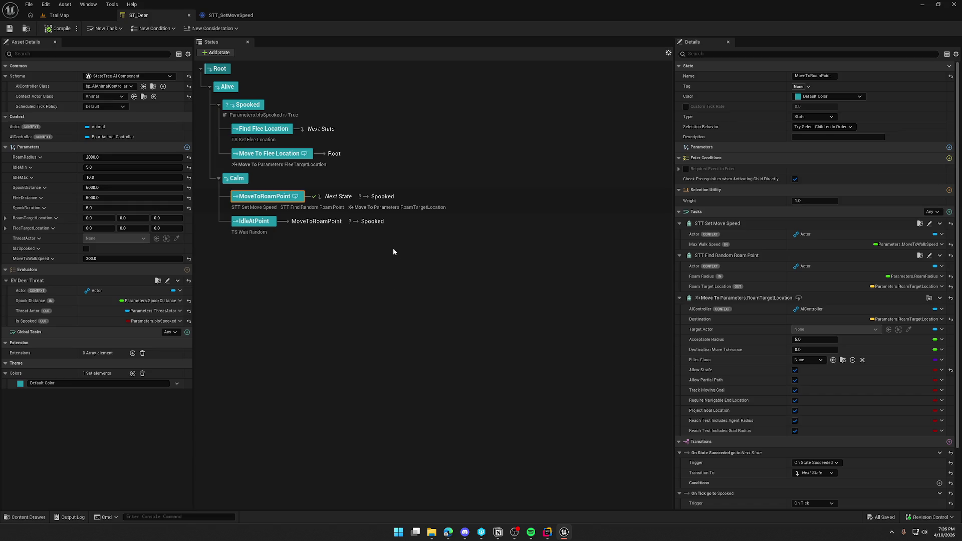
pyautogui.click(337, 226)
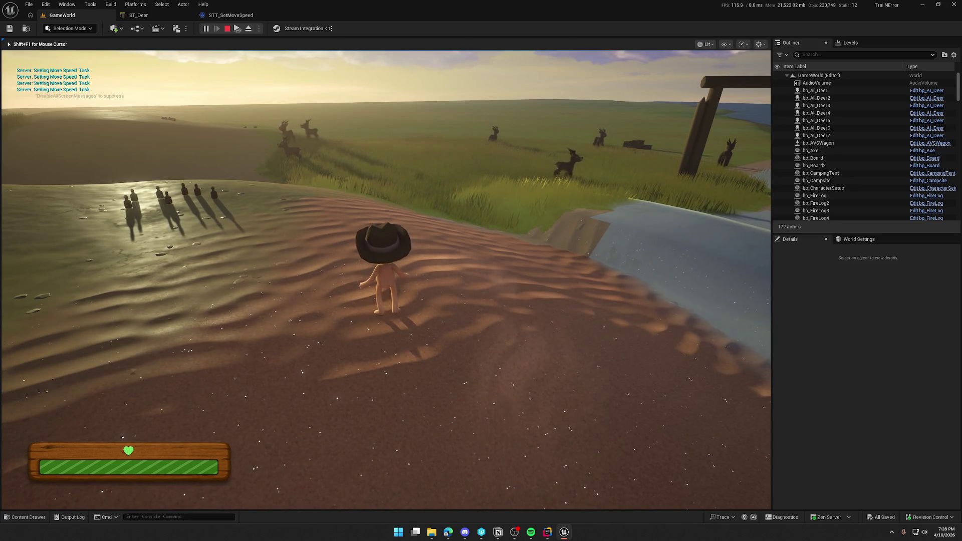
pyautogui.press('Escape')
# Delete the Print String node from STT_SetMoveSpeed and return to the GameWorld level
pyautogui.click(240, 17)
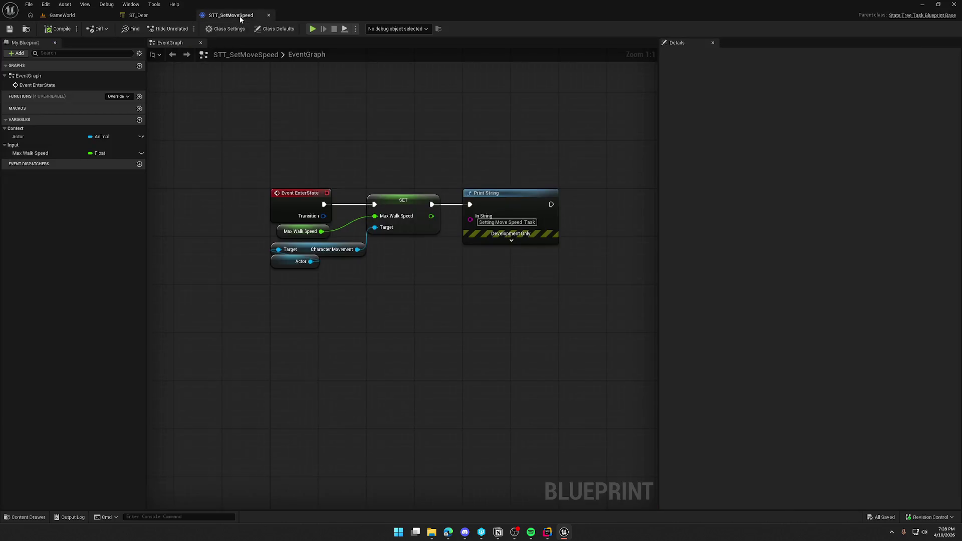
pyautogui.click(489, 203)
pyautogui.press('Delete')
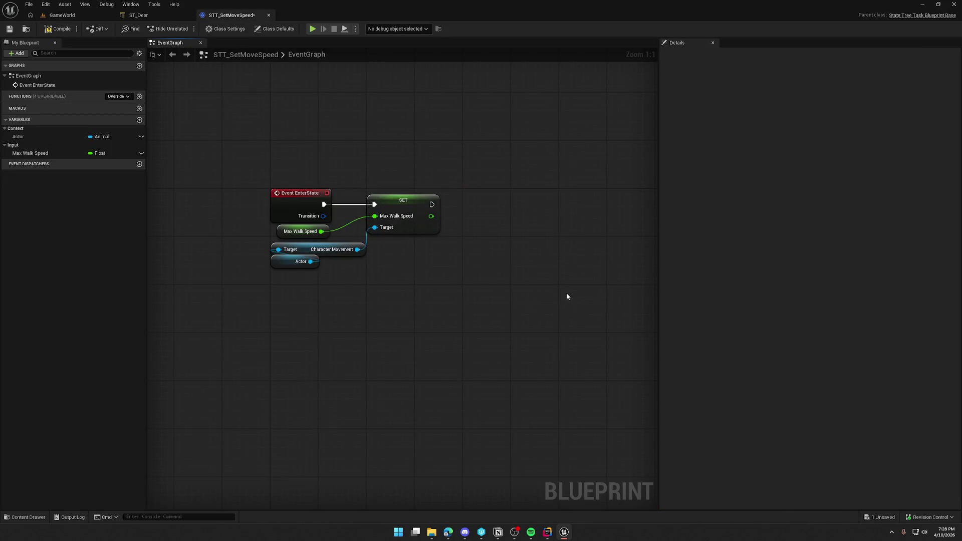
pyautogui.click(137, 15)
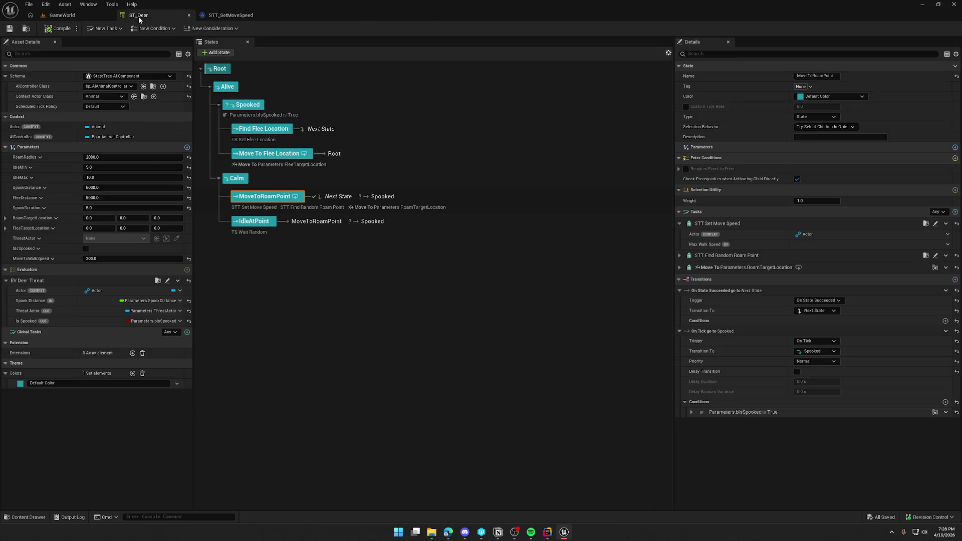
pyautogui.click(62, 15)
# Delete the seven deer actors from the level
pyautogui.moveTo(422, 174)
pyautogui.mouseDown()
pyautogui.moveTo(421, 100)
pyautogui.moveTo(421, 176)
pyautogui.mouseUp()
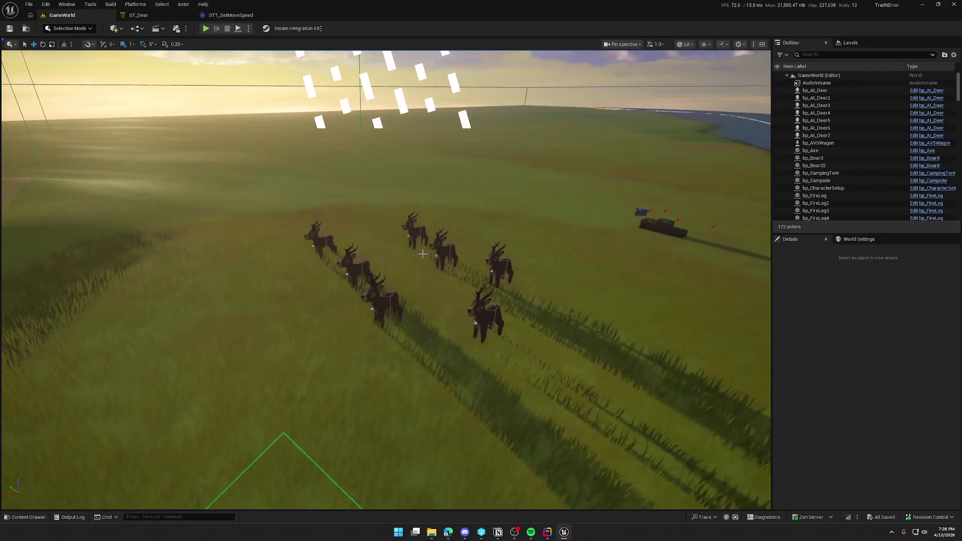
pyautogui.click(384, 300)
pyautogui.keyDown('ctrl'); pyautogui.click(355, 262); pyautogui.keyUp('ctrl')
pyautogui.keyDown('ctrl'); pyautogui.click(328, 242); pyautogui.keyUp('ctrl')
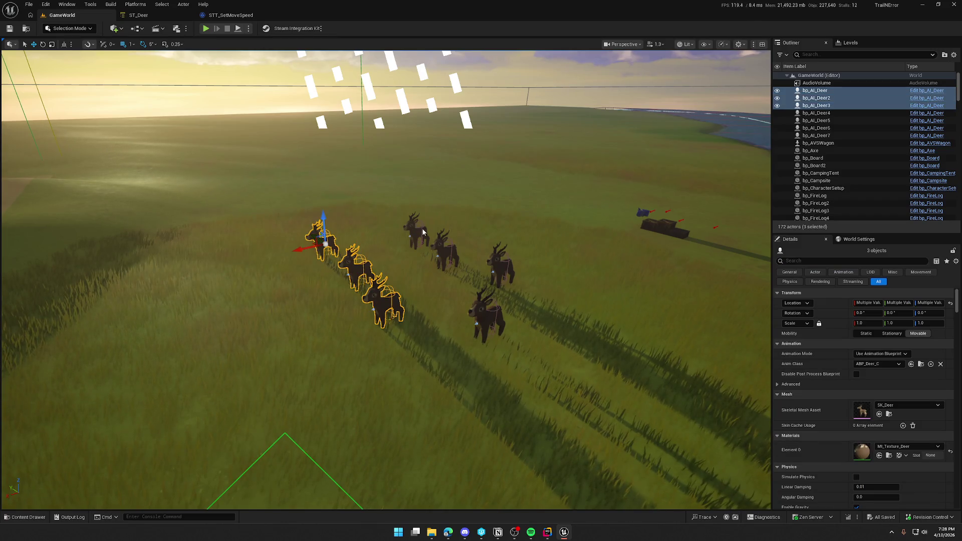
pyautogui.keyDown('ctrl'); pyautogui.click(416, 232); pyautogui.keyUp('ctrl')
pyautogui.keyDown('ctrl'); pyautogui.click(498, 265); pyautogui.keyUp('ctrl')
pyautogui.keyDown('ctrl'); pyautogui.click(442, 259); pyautogui.keyUp('ctrl')
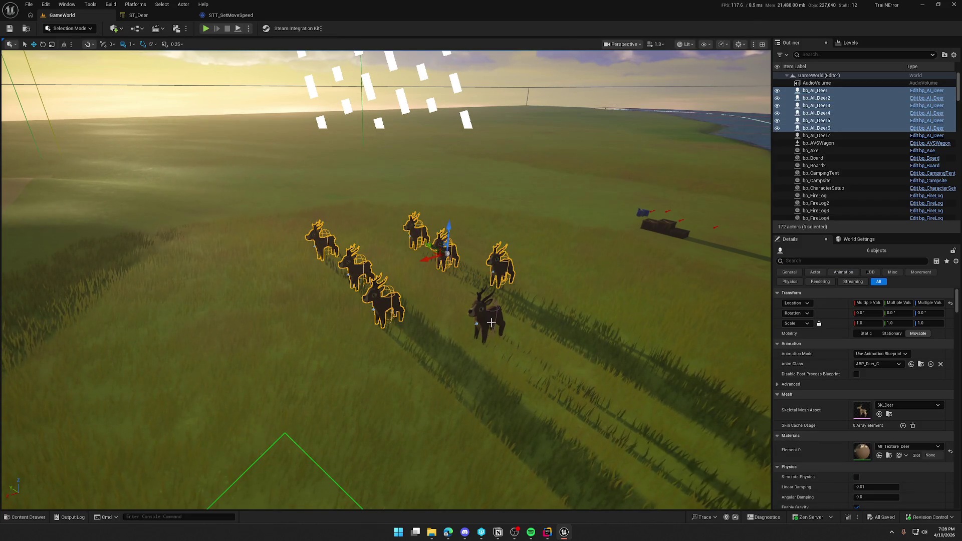
pyautogui.keyDown('ctrl'); pyautogui.click(489, 321); pyautogui.keyUp('ctrl')
pyautogui.press('Delete')
pyautogui.moveTo(490, 321); pyautogui.dragTo(481, 318)
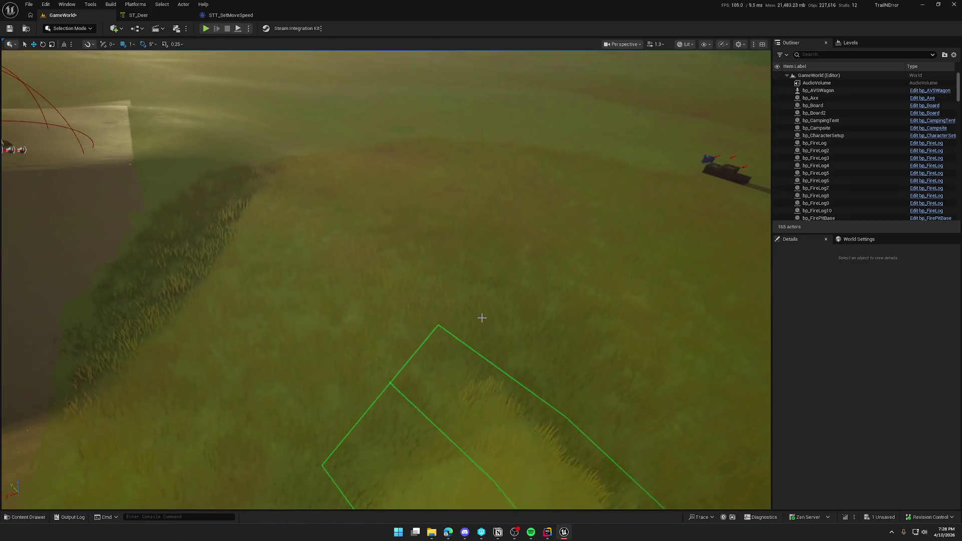
# Place bp_AI_Buffalo and bp_BuffaloPackManager from the Animals folder into the level
pyautogui.hotkey('ctrl', 'space')
pyautogui.click(40, 377)
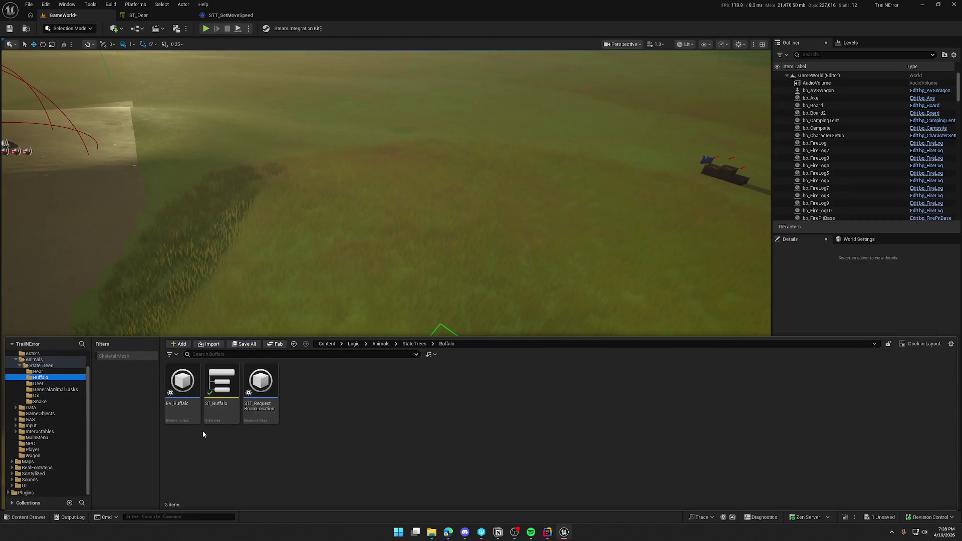
pyautogui.click(39, 367)
pyautogui.click(34, 359)
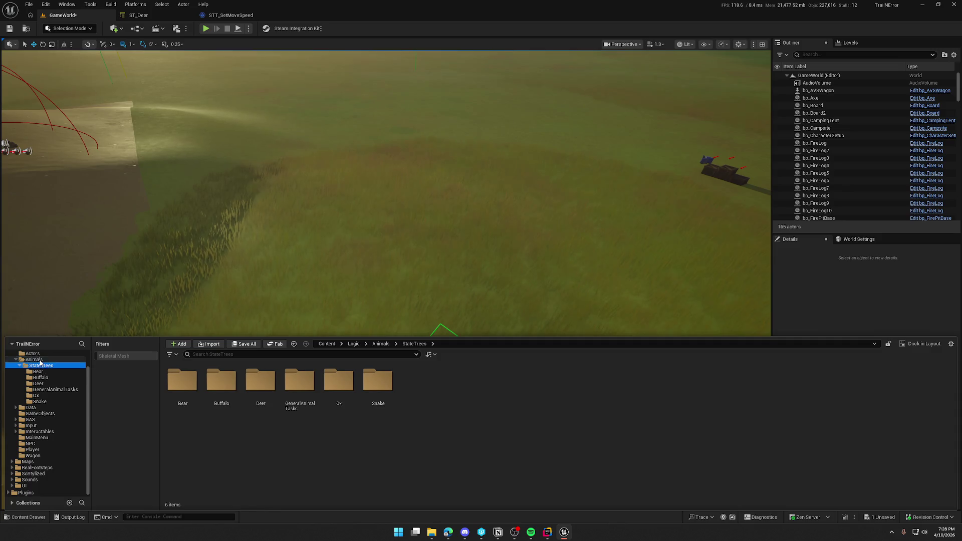
pyautogui.moveTo(261, 383); pyautogui.dragTo(369, 256)
pyautogui.hotkey('ctrl', 'space')
pyautogui.moveTo(456, 396)
pyautogui.mouseDown()
pyautogui.moveTo(296, 225)
pyautogui.moveTo(311, 256)
pyautogui.moveTo(301, 194)
pyautogui.mouseUp()
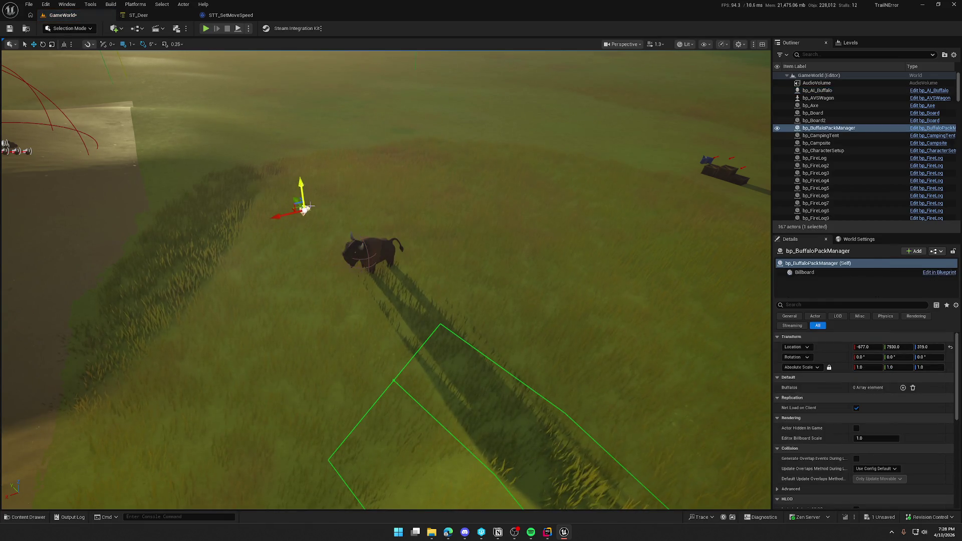
# Add an entry for the placed buffalo to the pack manager's Buffalos array
pyautogui.click(903, 388)
pyautogui.click(925, 398)
pyautogui.click(387, 249)
# Set the buffalo's Pack Manager property to bp_BuffaloPackManager
pyautogui.click(388, 249)
pyautogui.scroll(-5, 929, 440)
pyautogui.scroll(-10, 930, 440)
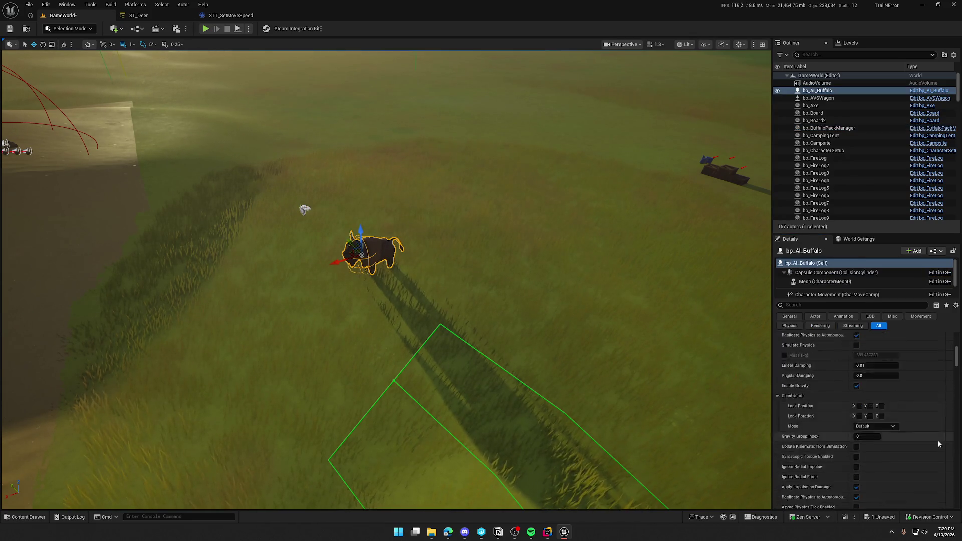
pyautogui.scroll(-5, 937, 440)
pyautogui.click(819, 305)
pyautogui.write('man')
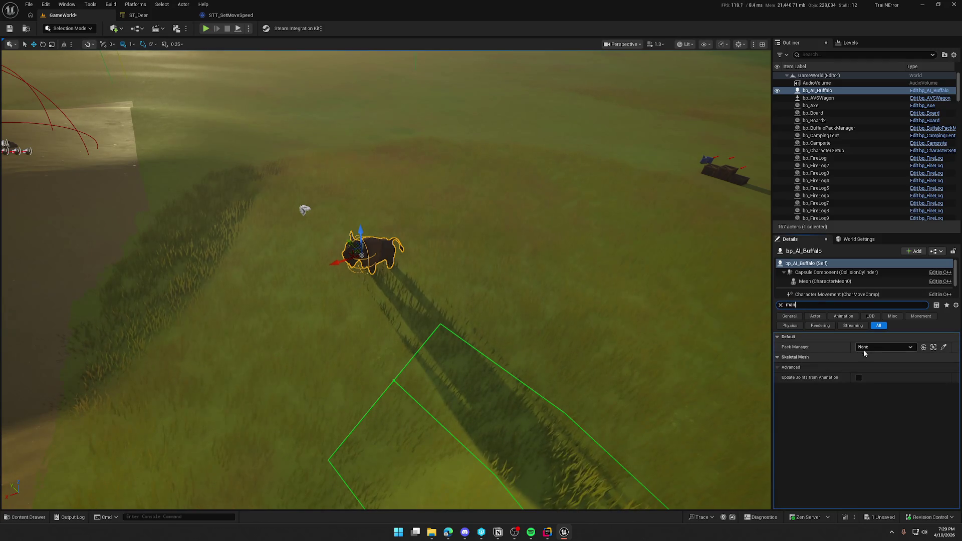
pyautogui.click(891, 347)
pyautogui.click(877, 438)
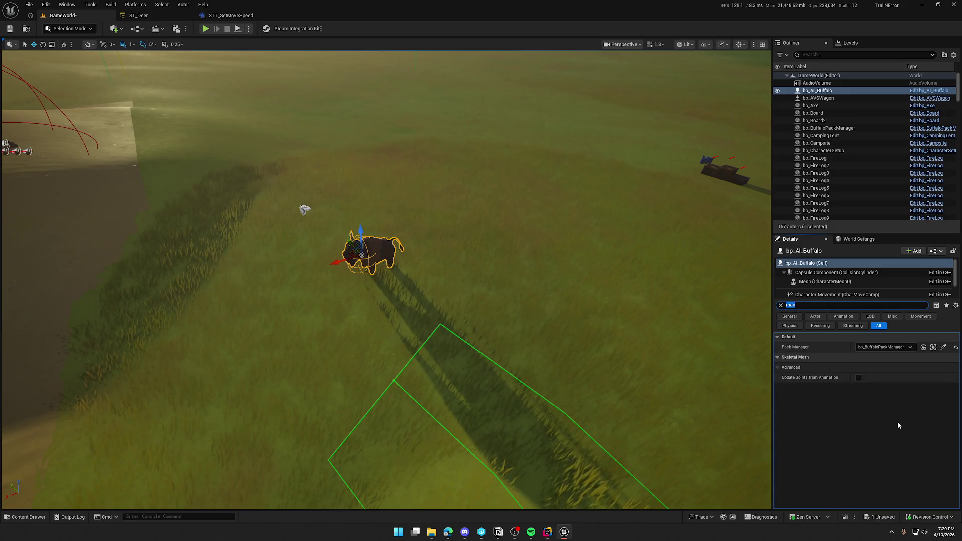
pyautogui.press('Escape')
pyautogui.scroll(-3, 650, 312)
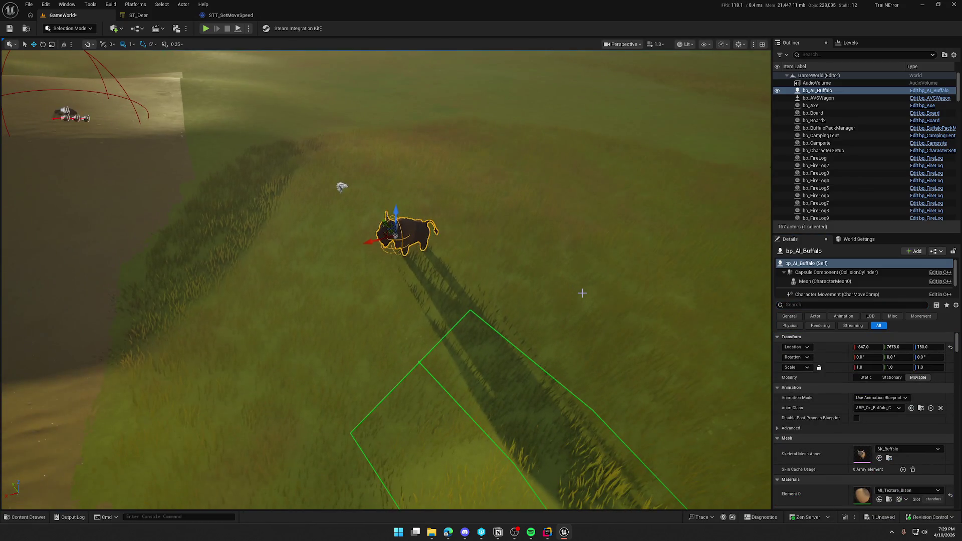
# Save the level, checking it out from source control
pyautogui.hotkey('ctrl', 's')
pyautogui.click(494, 350)
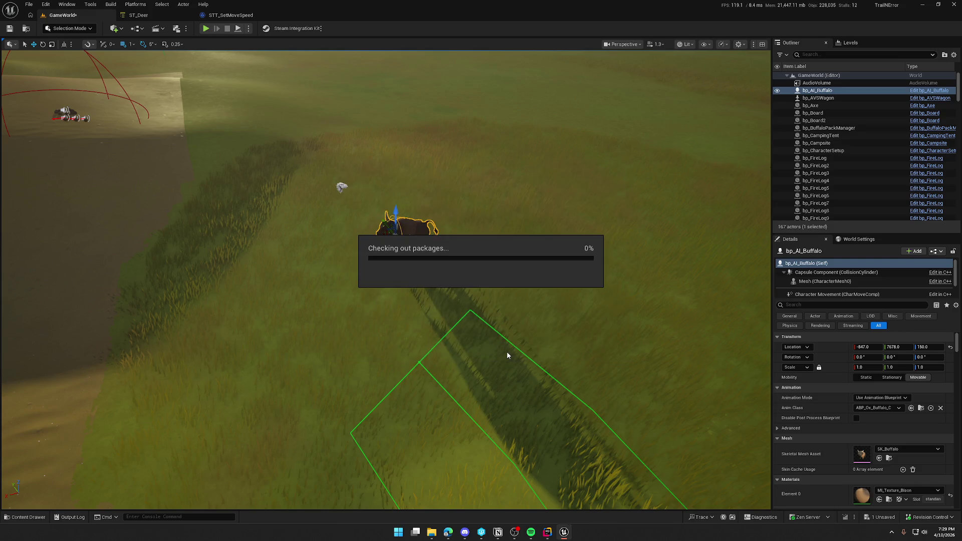
pyautogui.press('Escape')
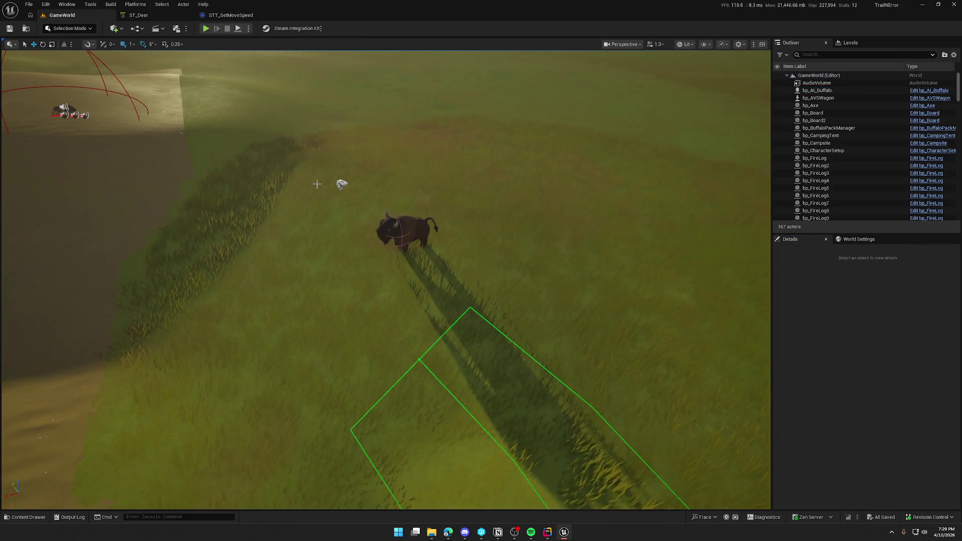
# Play-test the level, running the character through the tent and into the barn
pyautogui.click(205, 29)
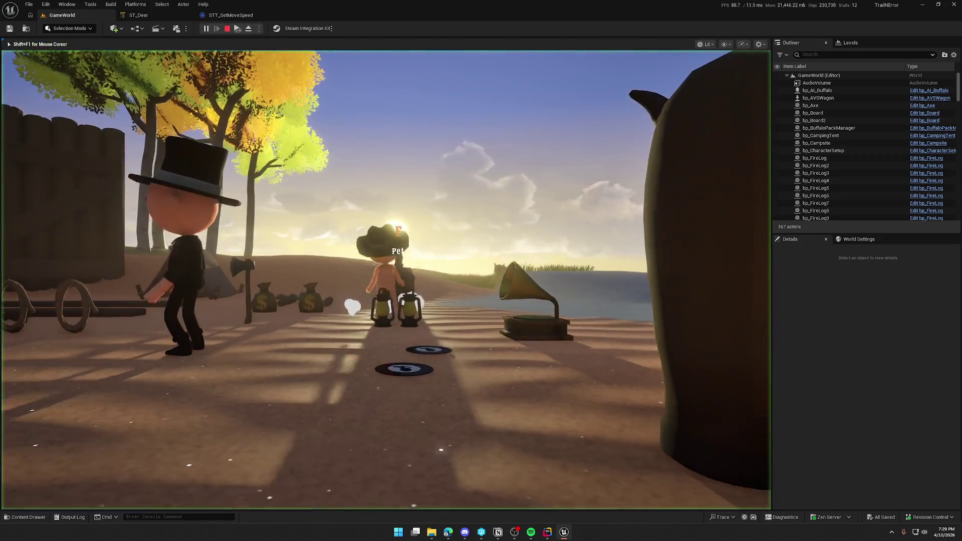
pyautogui.press('w')
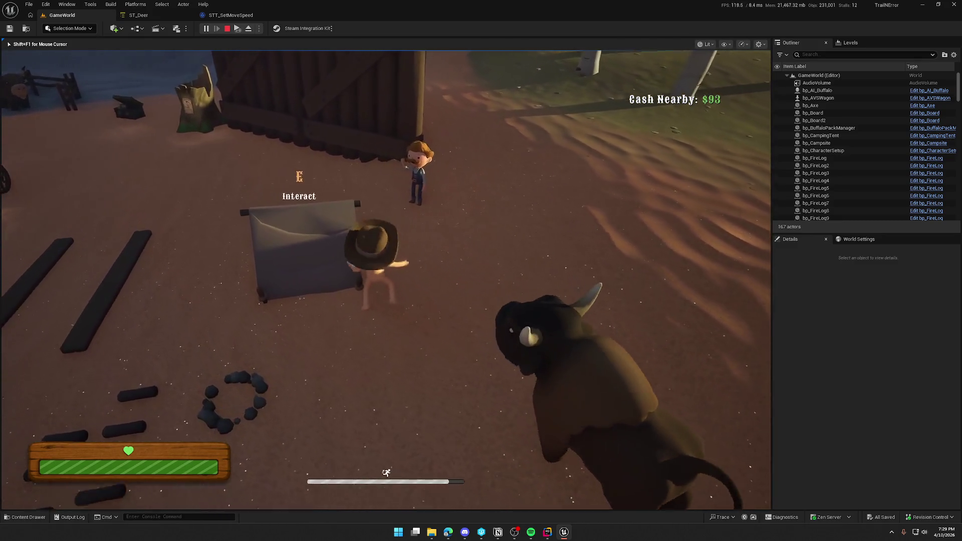
pyautogui.press('e')
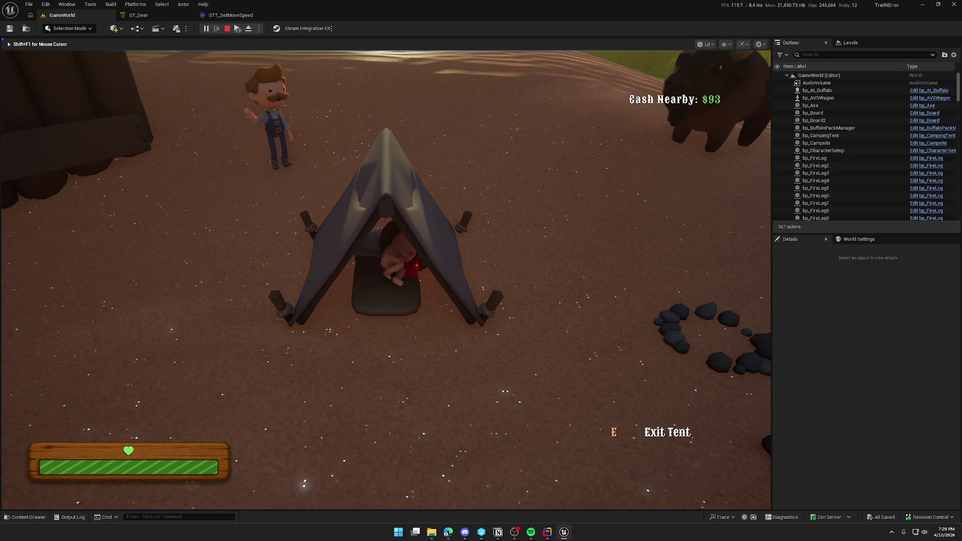
pyautogui.press('e')
pyautogui.hotkey('shift', 'w')
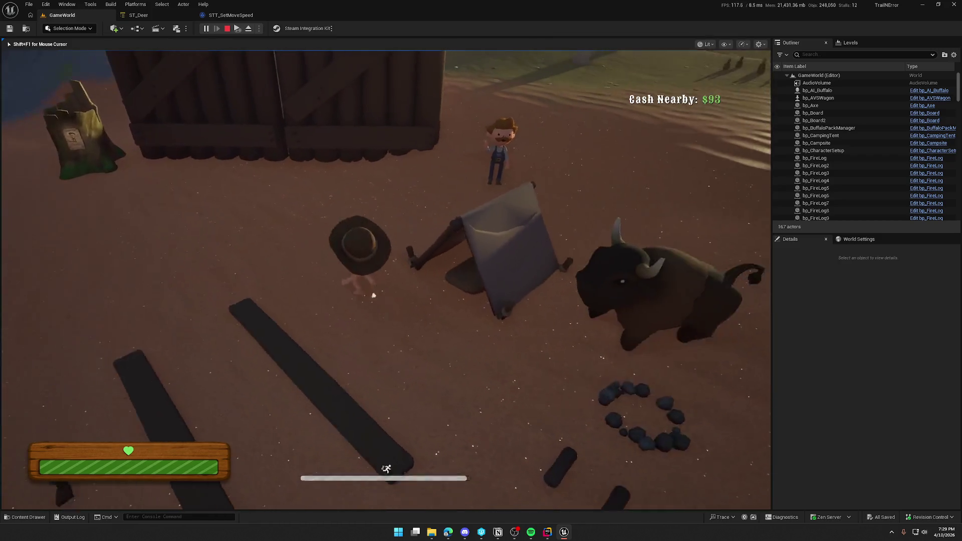
pyautogui.hotkey('shift', 'a')
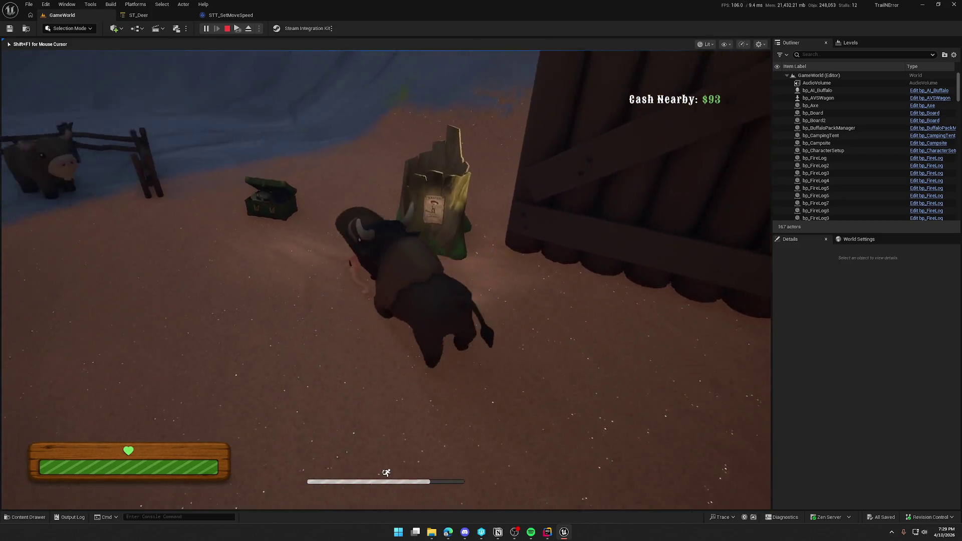
pyautogui.hotkey('shift', 'w')
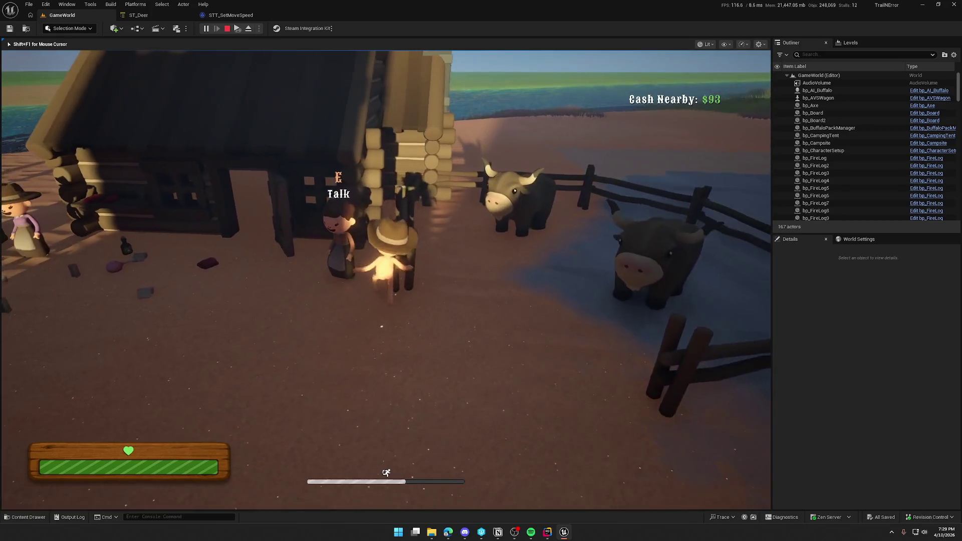
pyautogui.press('w')
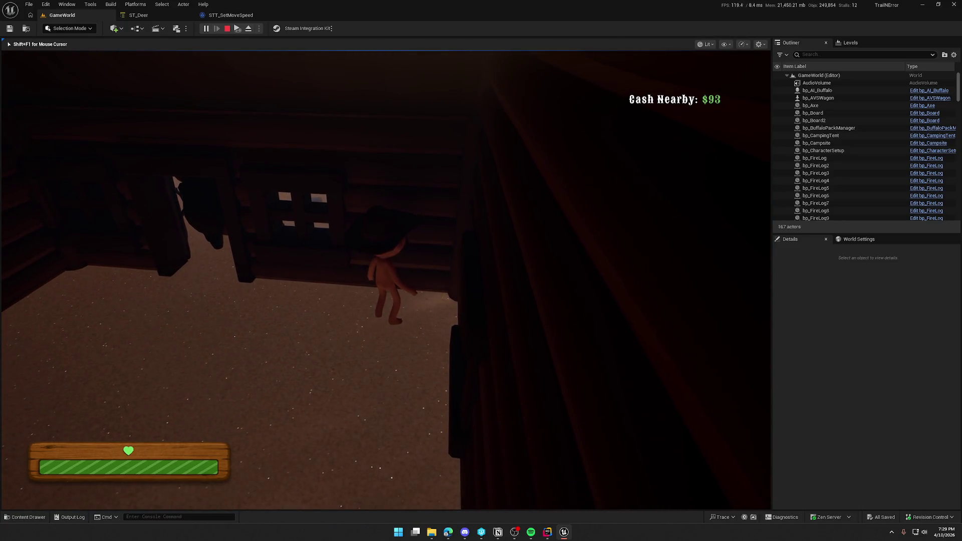
pyautogui.press('w')
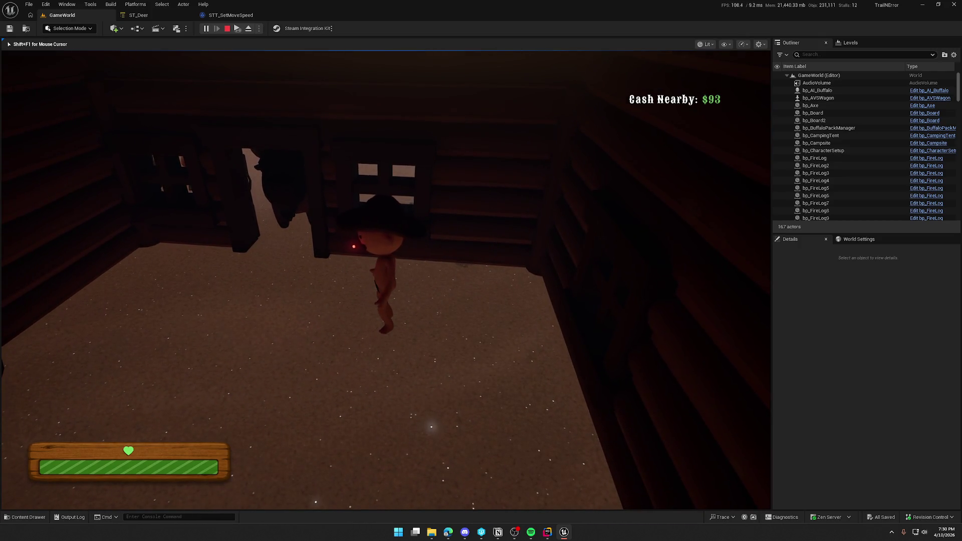
pyautogui.press('Escape')
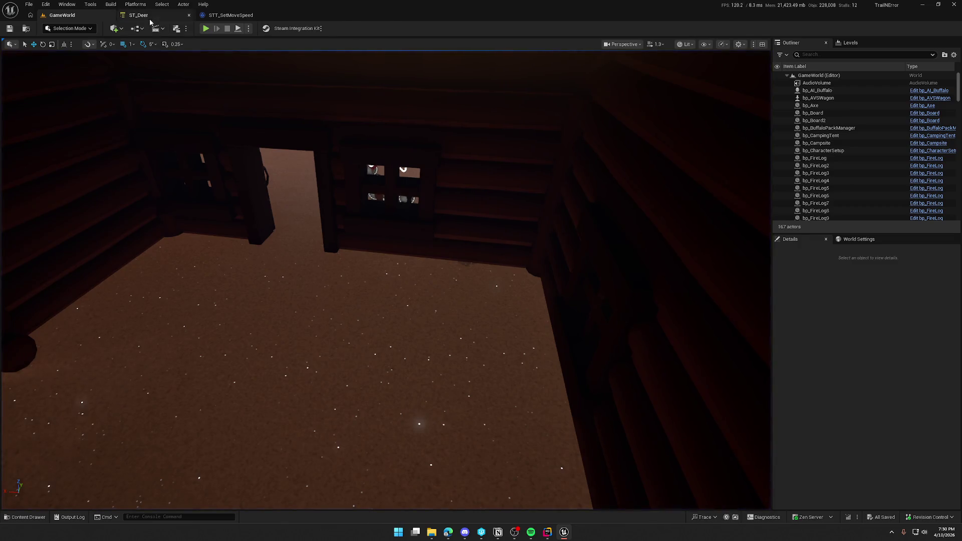
# Close the ST_Deer and STT_SetMoveSpeed tabs and open ST_Buffalo from StateTrees/Buffalo
pyautogui.click(149, 19)
pyautogui.middleClick(147, 16)
pyautogui.middleClick(147, 16)
pyautogui.hotkey('ctrl', 'space')
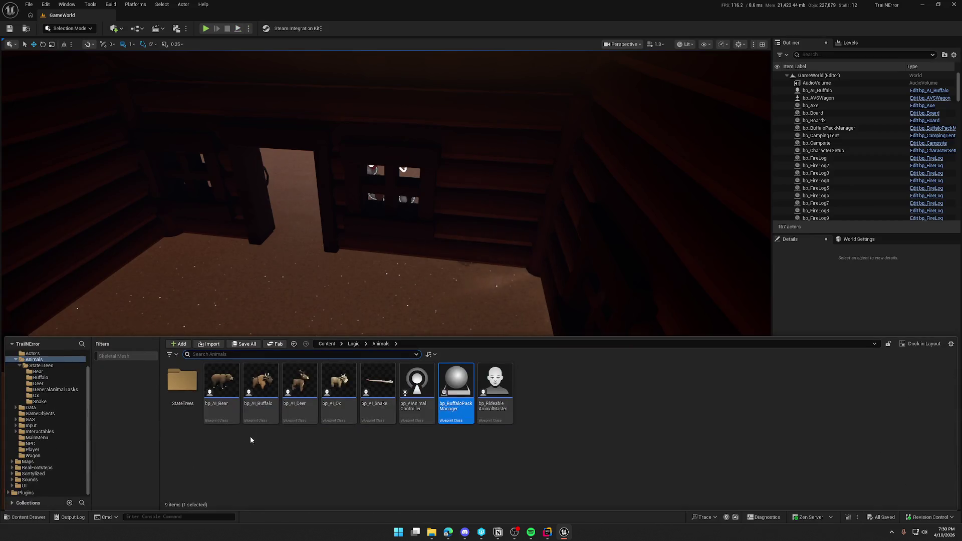
pyautogui.click(261, 384)
pyautogui.click(48, 379)
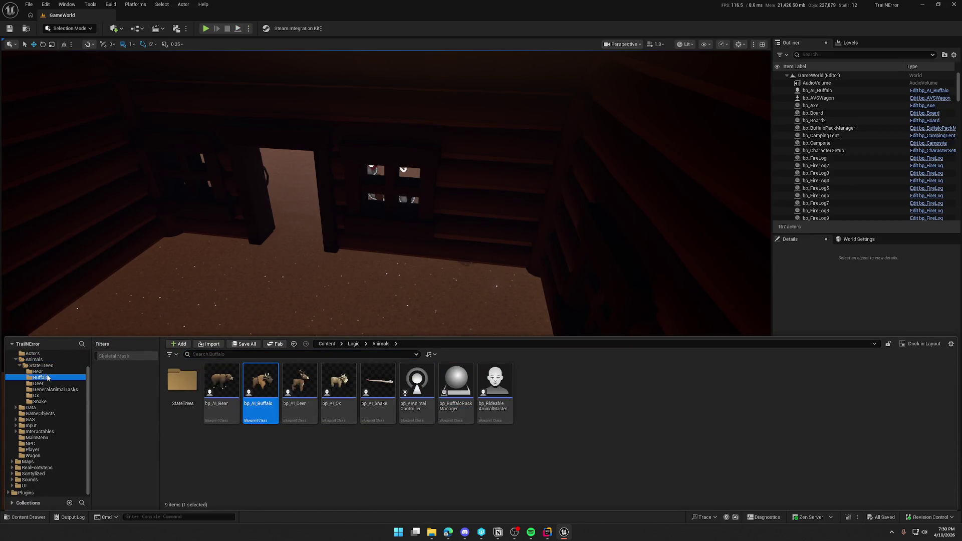
pyautogui.doubleClick(221, 385)
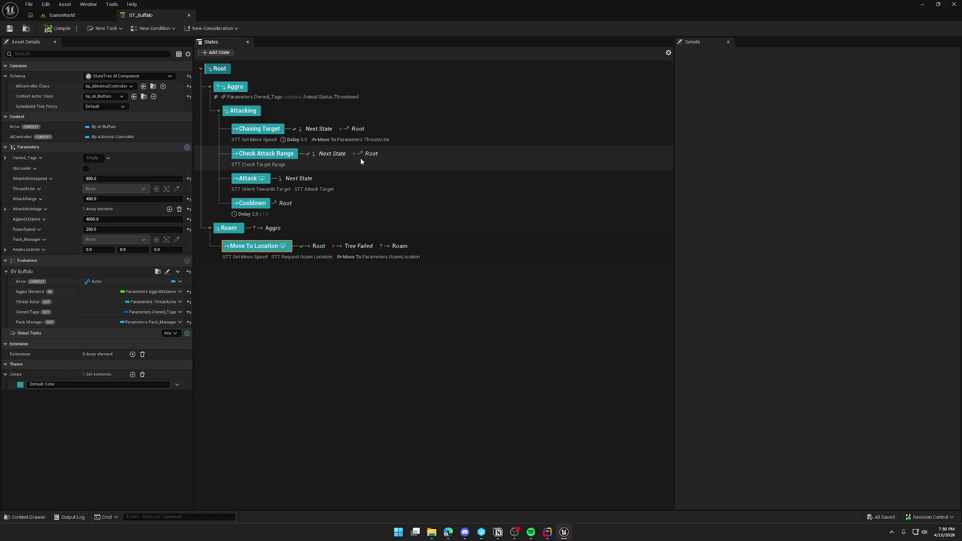
# Run a brief play session in the level, then return to ST_Buffalo
pyautogui.click(70, 16)
pyautogui.hotkey('alt', 'p')
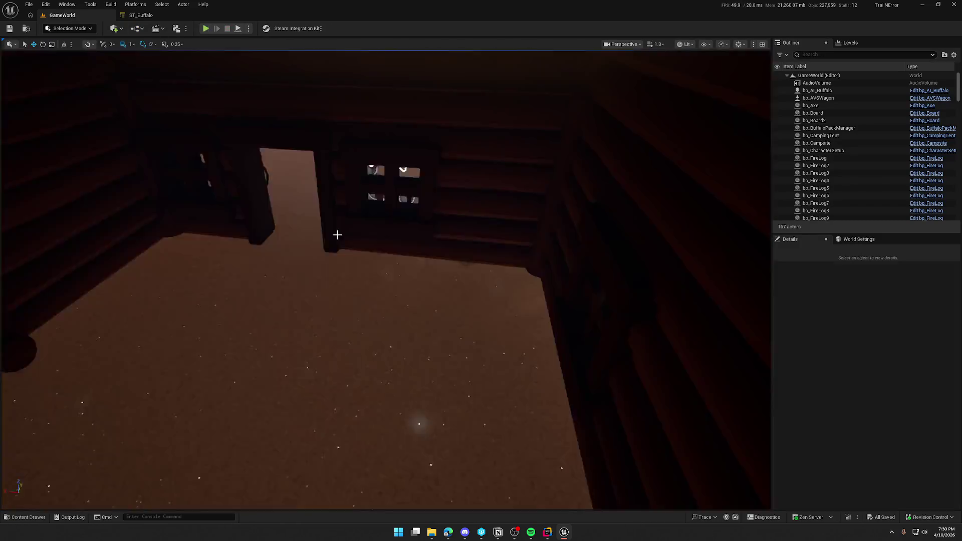
pyautogui.press('Escape')
pyautogui.click(141, 15)
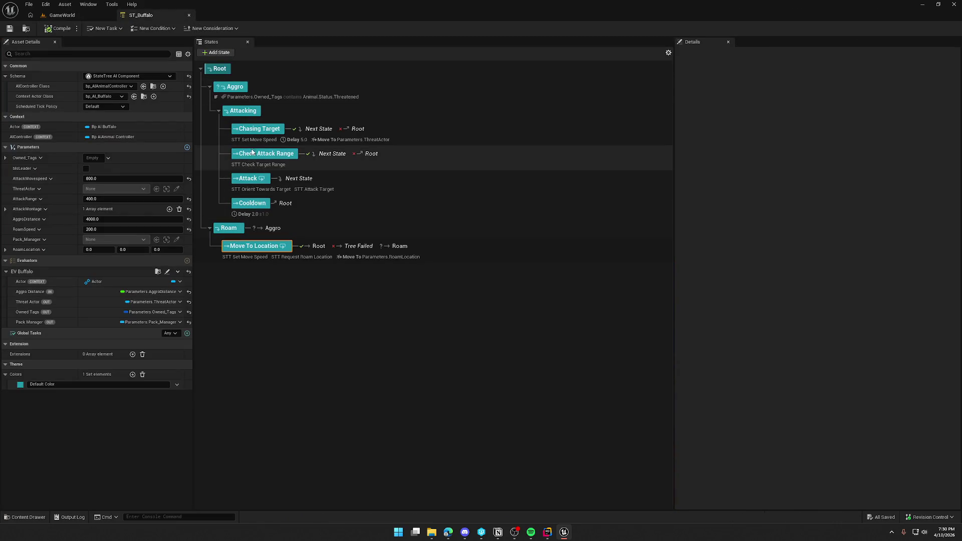
# Change ST_Buffalo's AggroDistance parameter to 1000
pyautogui.click(114, 219)
pyautogui.write('100')
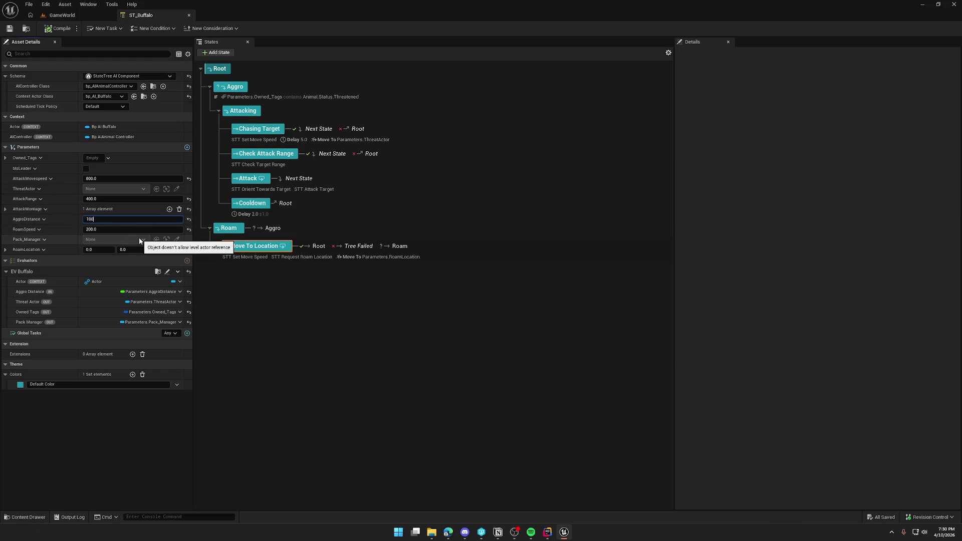
pyautogui.press('Return')
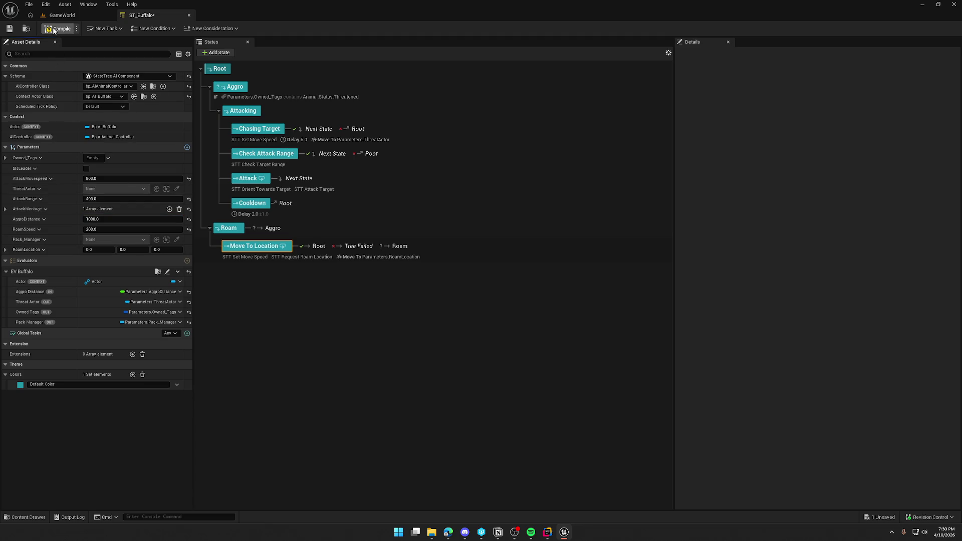
# Play-test the level walking toward the barn, then return to ST_Buffalo
pyautogui.click(63, 16)
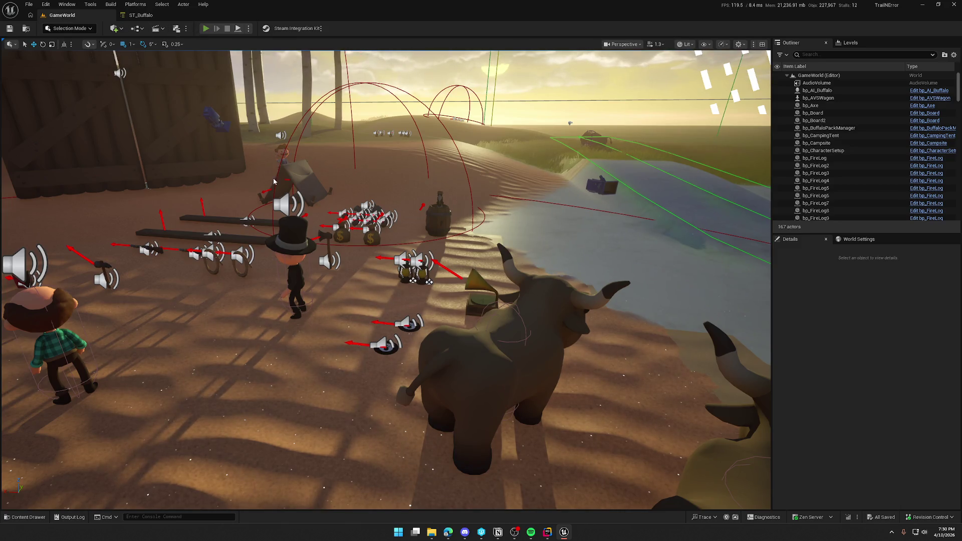
pyautogui.press('w')
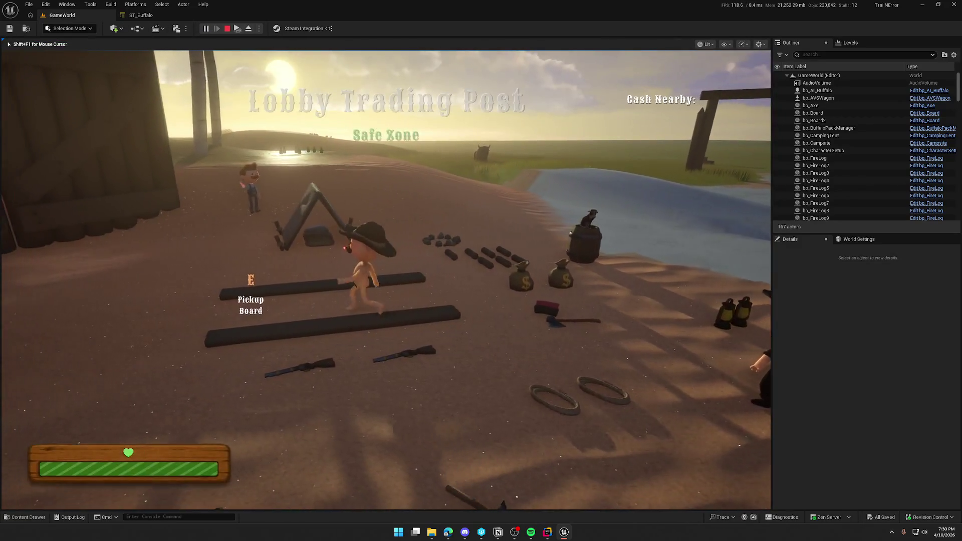
pyautogui.press('a')
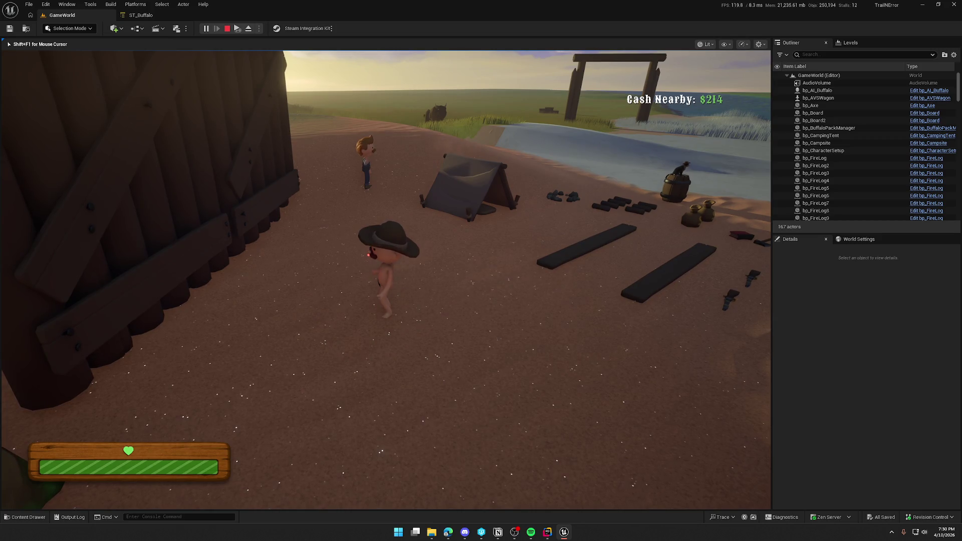
pyautogui.hotkey('shift', 'F1')
pyautogui.press('Escape')
pyautogui.click(141, 15)
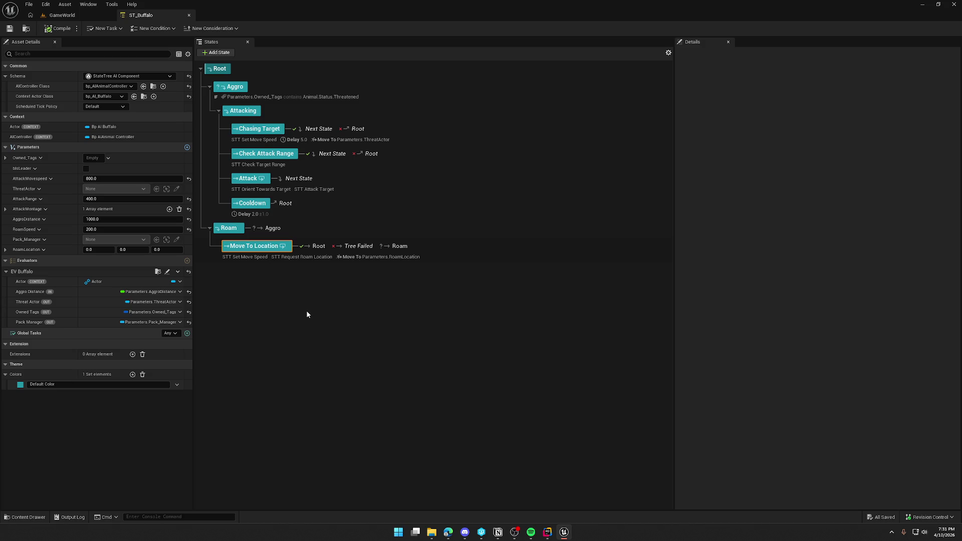
# Inspect the Roam and Move To Location states in ST_Buffalo
pyautogui.click(311, 226)
pyautogui.click(410, 252)
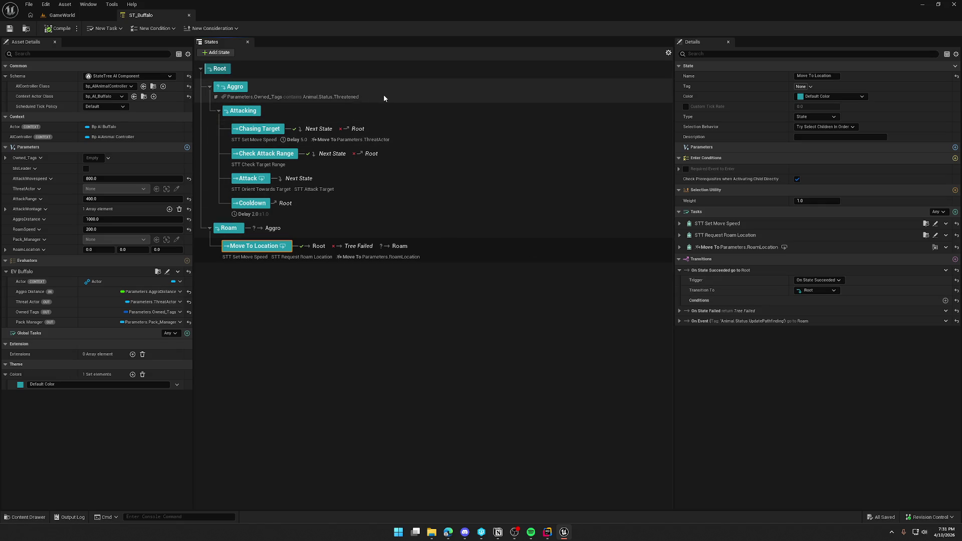
pyautogui.click(315, 234)
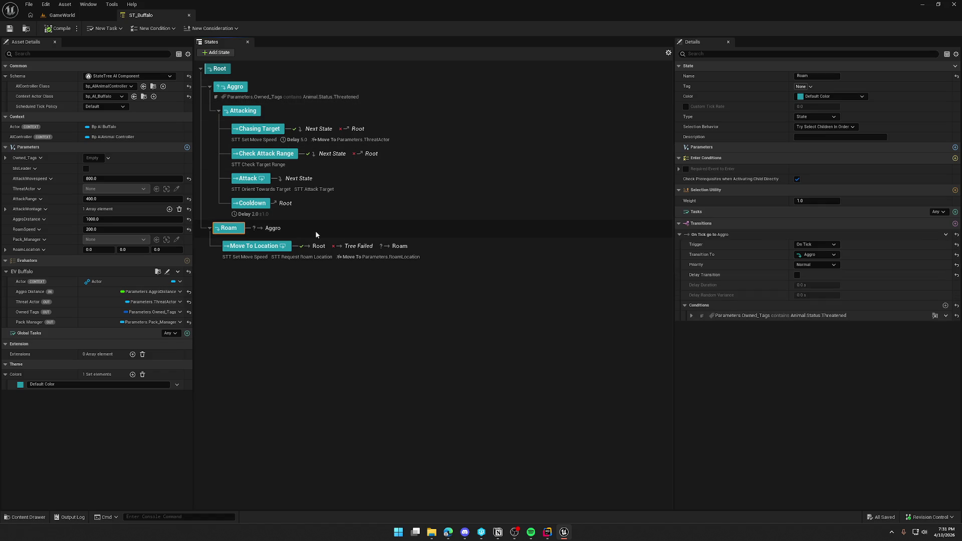
# Select bp_BuffaloPackManager in the level and open its Blueprint event graph
pyautogui.click(62, 16)
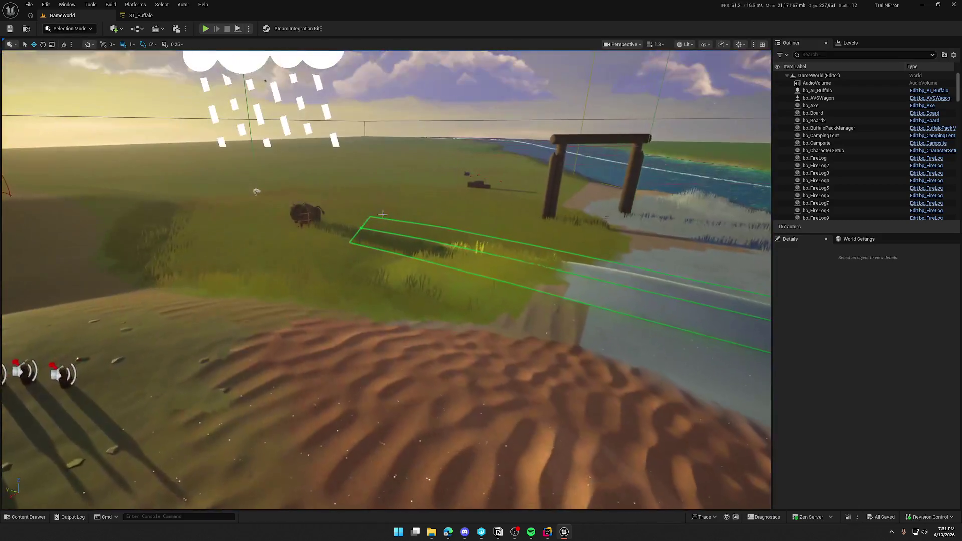
pyautogui.click(256, 190)
pyautogui.click(924, 129)
pyautogui.moveTo(393, 153)
pyautogui.mouseDown()
pyautogui.moveTo(440, 155)
pyautogui.moveTo(444, 345)
pyautogui.moveTo(416, 312)
pyautogui.mouseUp()
pyautogui.scroll(-2, 396, 296)
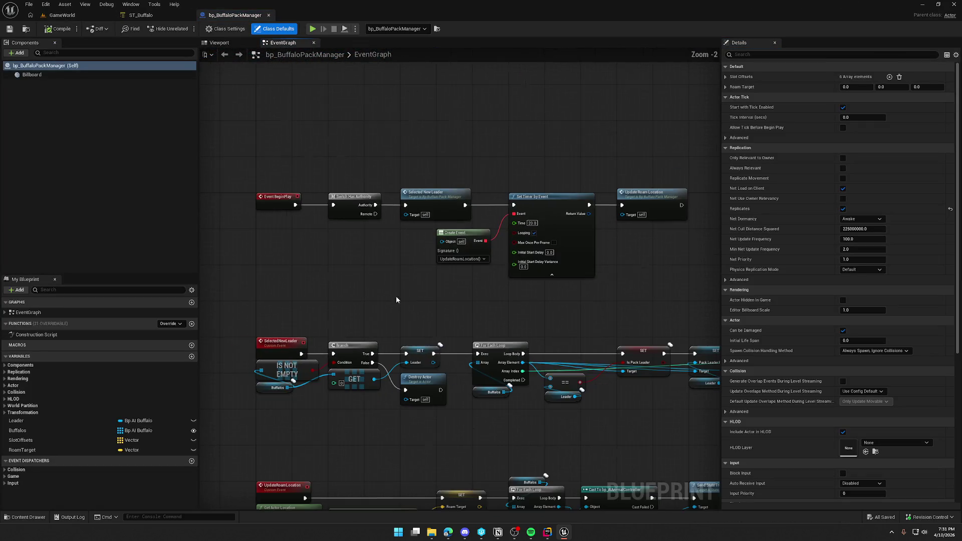
# Review the pack manager graph's Send State Tree Event and leader-selection nodes
pyautogui.moveTo(450, 435)
pyautogui.mouseDown()
pyautogui.moveTo(373, 335)
pyautogui.moveTo(369, 264)
pyautogui.moveTo(248, 267)
pyautogui.mouseUp()
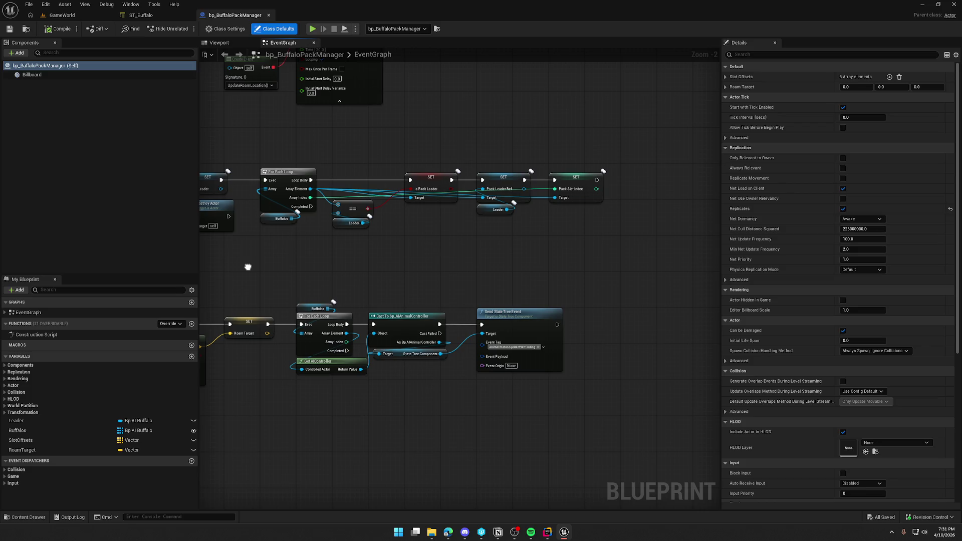
pyautogui.scroll(2, 437, 300)
pyautogui.moveTo(437, 300); pyautogui.dragTo(401, 200)
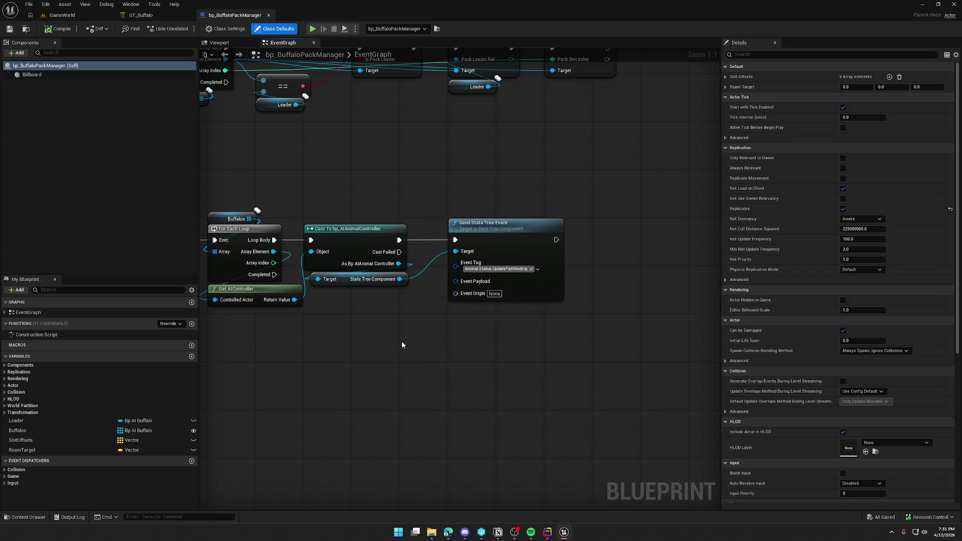
pyautogui.moveTo(366, 330)
pyautogui.mouseDown()
pyautogui.moveTo(535, 326)
pyautogui.moveTo(569, 350)
pyautogui.moveTo(655, 346)
pyautogui.moveTo(644, 414)
pyautogui.moveTo(570, 298)
pyautogui.mouseUp()
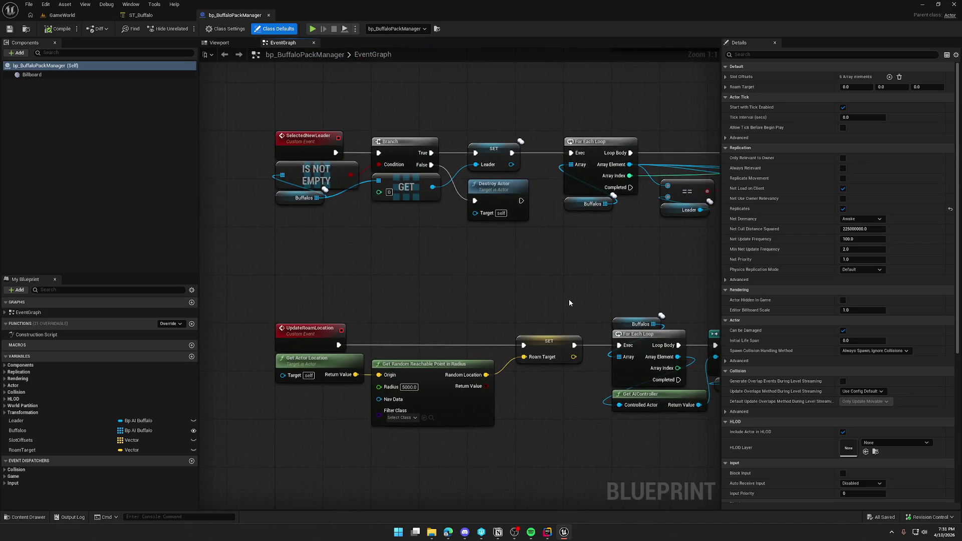
# Open the EV_Buffalo evaluator Blueprint from Move To Location and view its Event Tick chain
pyautogui.click(141, 15)
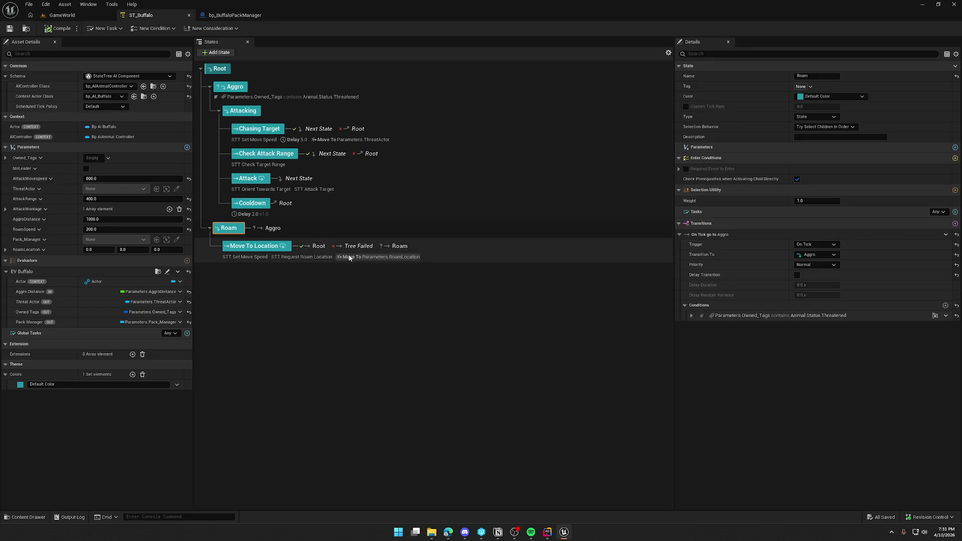
pyautogui.click(376, 257)
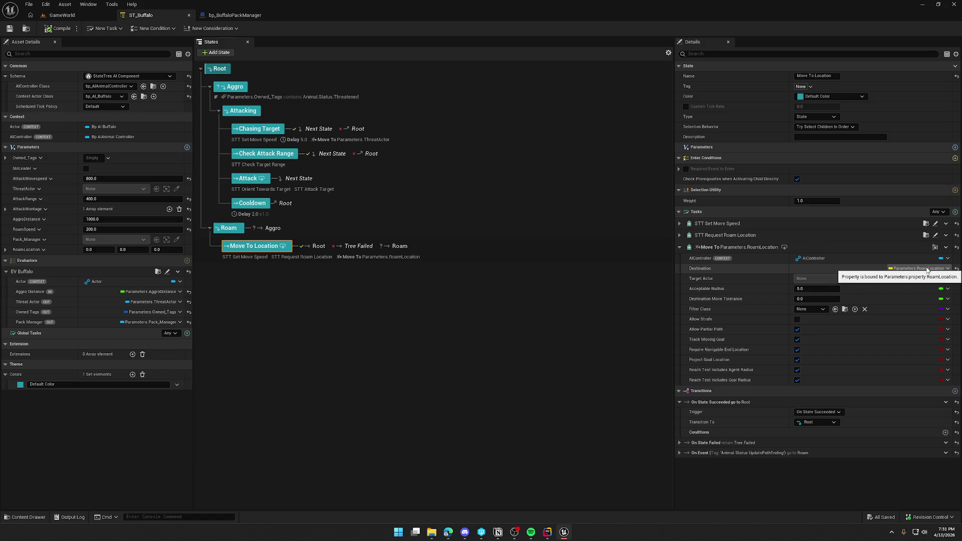
pyautogui.click(167, 272)
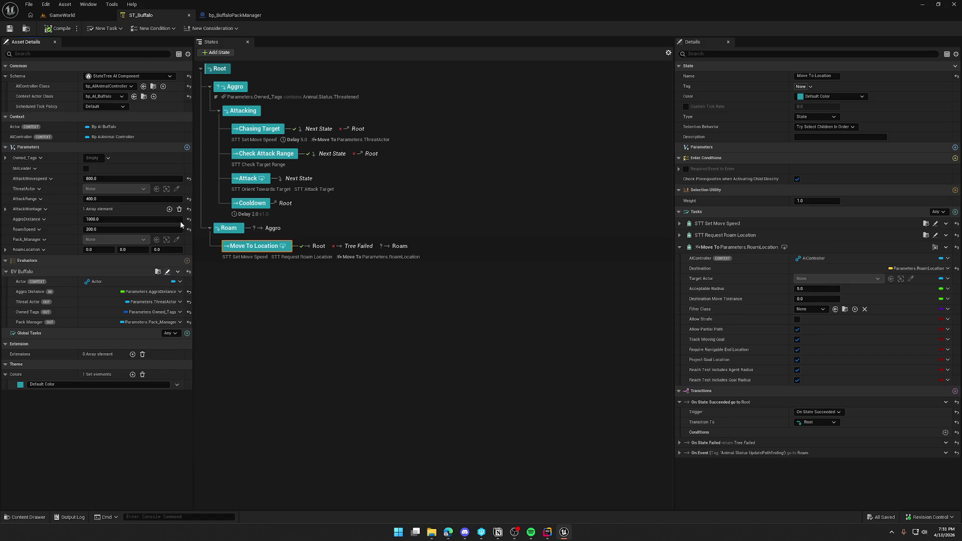
pyautogui.moveTo(277, 191)
pyautogui.mouseDown()
pyautogui.moveTo(599, 163)
pyautogui.moveTo(483, 152)
pyautogui.moveTo(343, 122)
pyautogui.mouseUp()
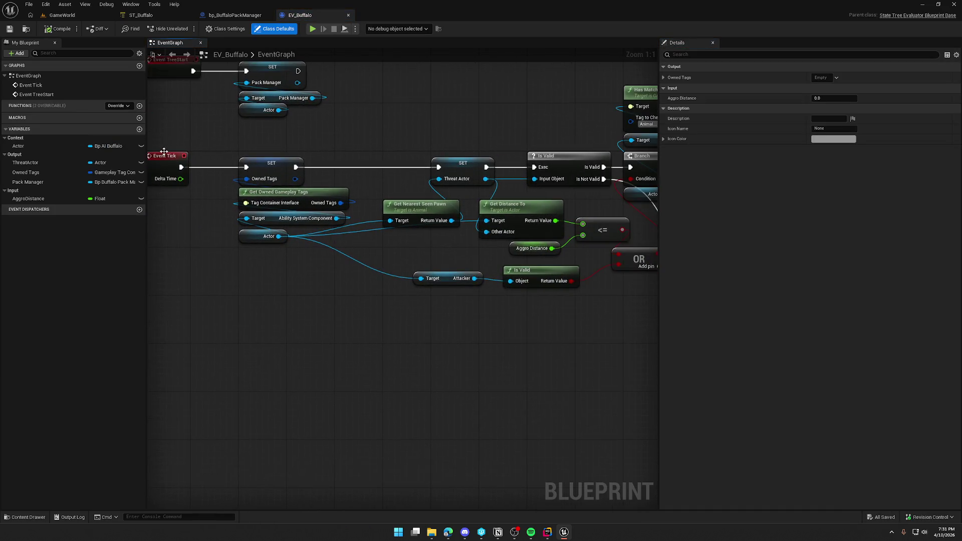
# Review EV_Buffalo's gameplay tag branches and the pack manager's event chains
pyautogui.moveTo(429, 318)
pyautogui.mouseDown()
pyautogui.moveTo(226, 333)
pyautogui.moveTo(420, 339)
pyautogui.moveTo(273, 309)
pyautogui.moveTo(571, 327)
pyautogui.moveTo(558, 402)
pyautogui.mouseUp()
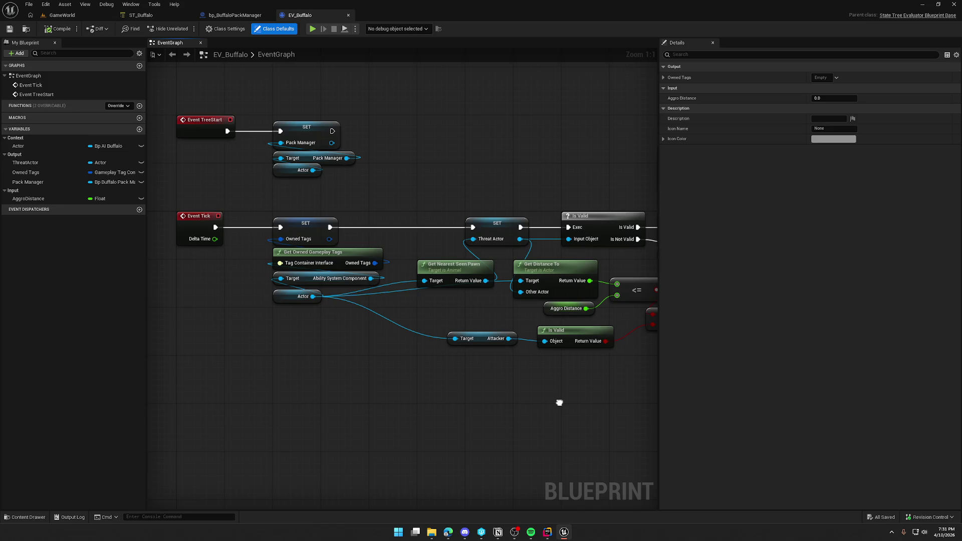
pyautogui.moveTo(559, 402); pyautogui.dragTo(302, 368)
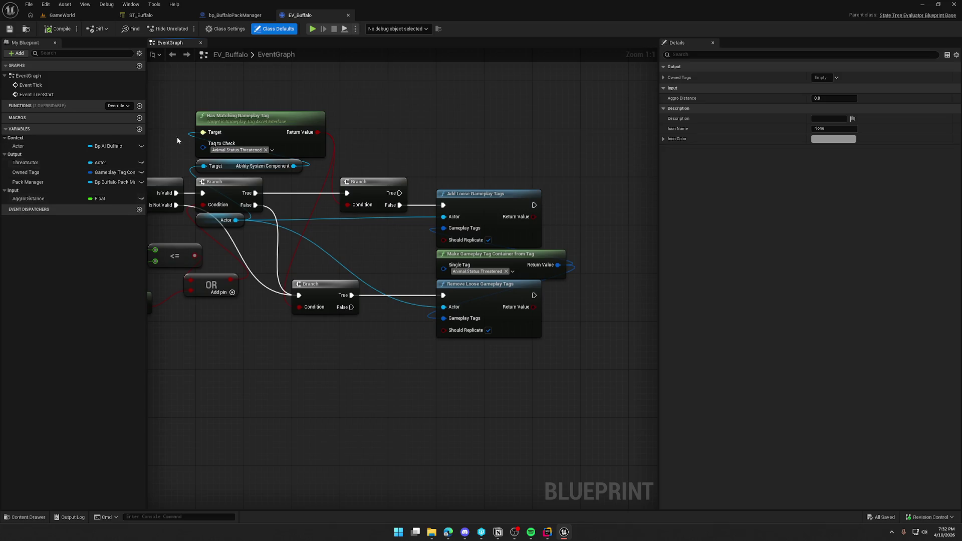
pyautogui.click(231, 16)
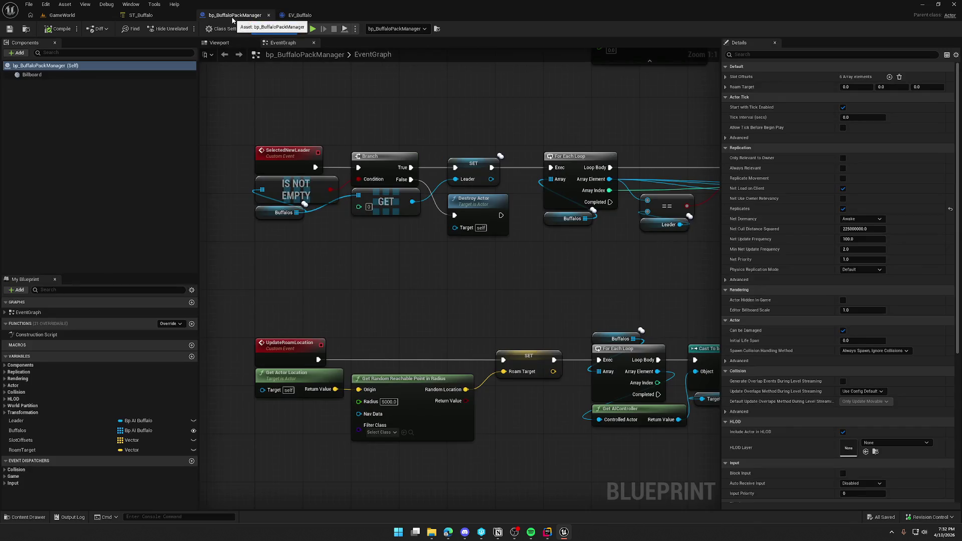
pyautogui.moveTo(496, 294); pyautogui.dragTo(467, 207)
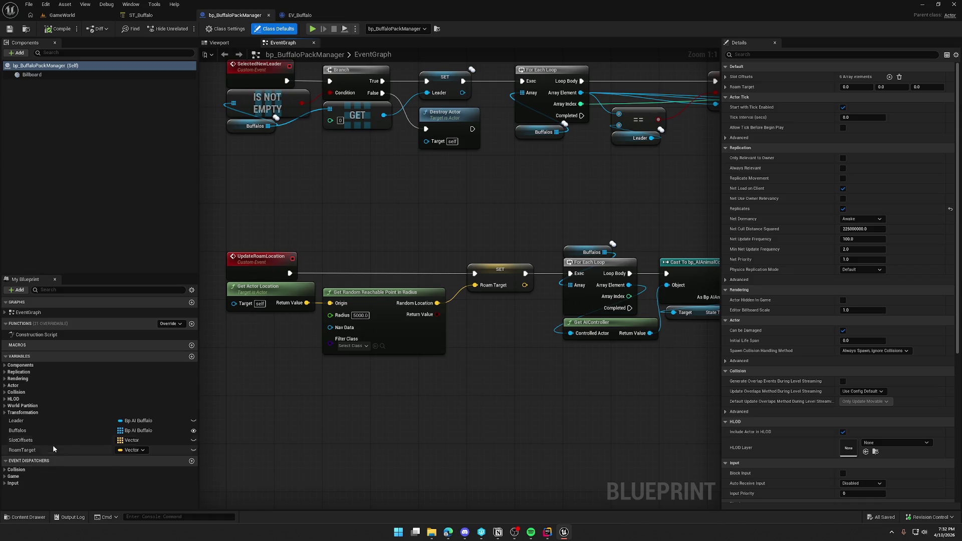
pyautogui.click(299, 15)
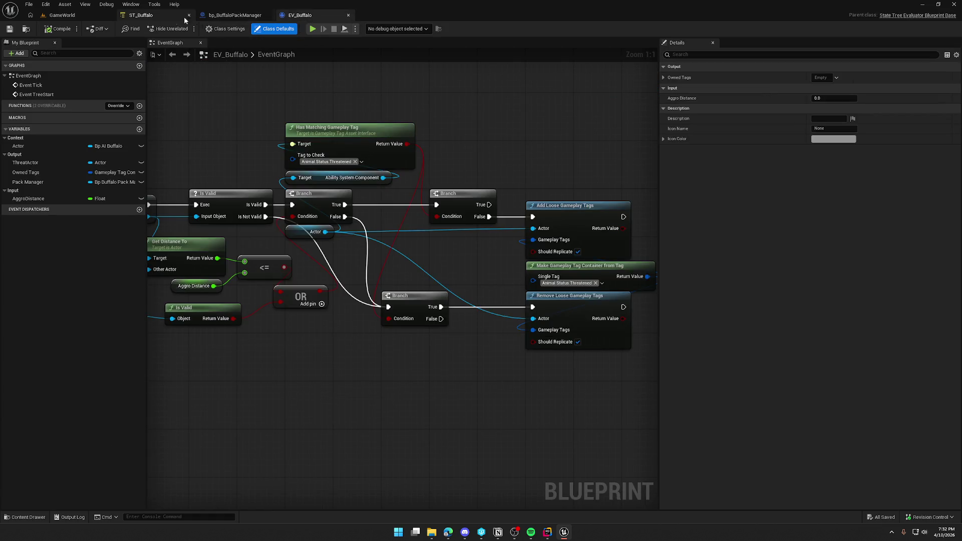
# Open and inspect the STT_RequestRoamLocation task graph, then return to ST_Buffalo
pyautogui.click(185, 16)
pyautogui.click(305, 258)
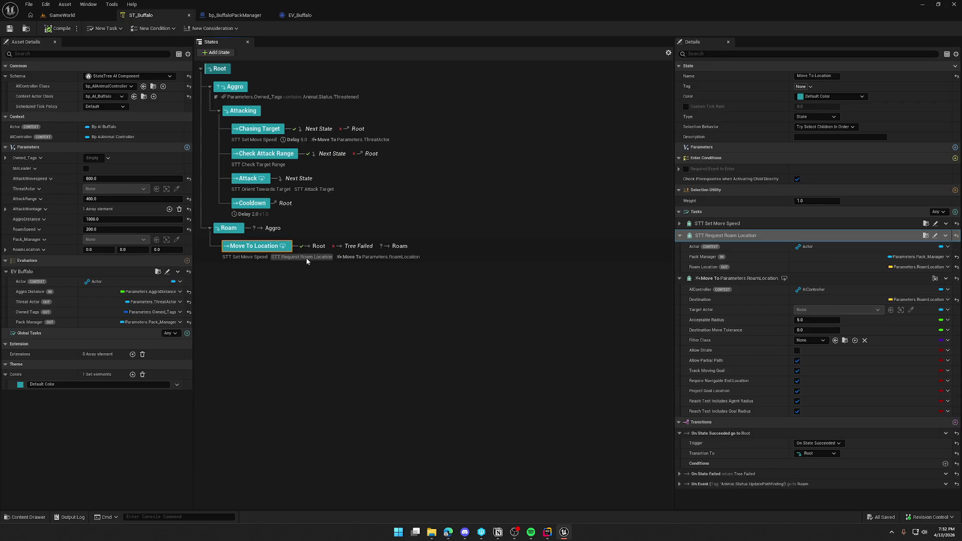
pyautogui.click(936, 238)
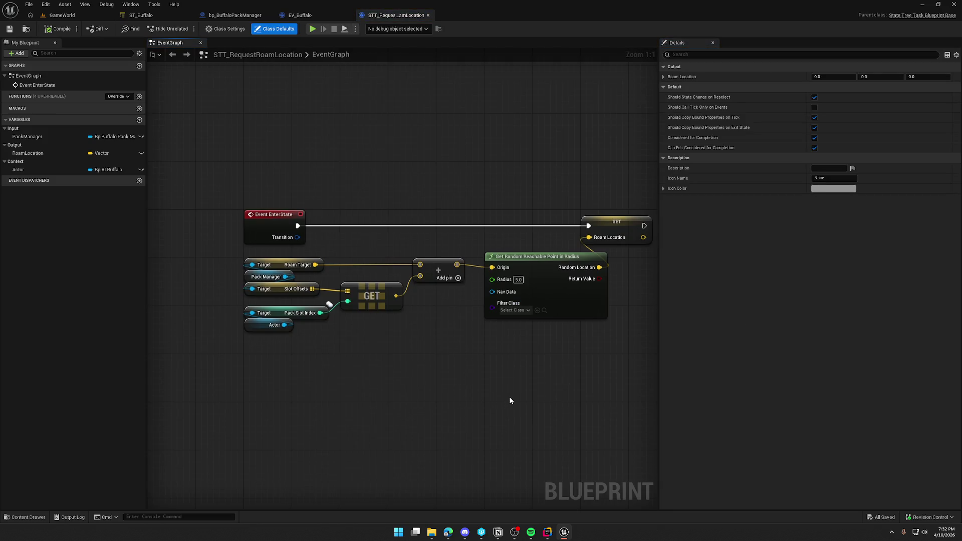
pyautogui.moveTo(509, 400); pyautogui.dragTo(386, 344)
pyautogui.moveTo(155, 150)
pyautogui.mouseDown()
pyautogui.moveTo(224, 137)
pyautogui.moveTo(601, 325)
pyautogui.mouseUp()
pyautogui.click(600, 325)
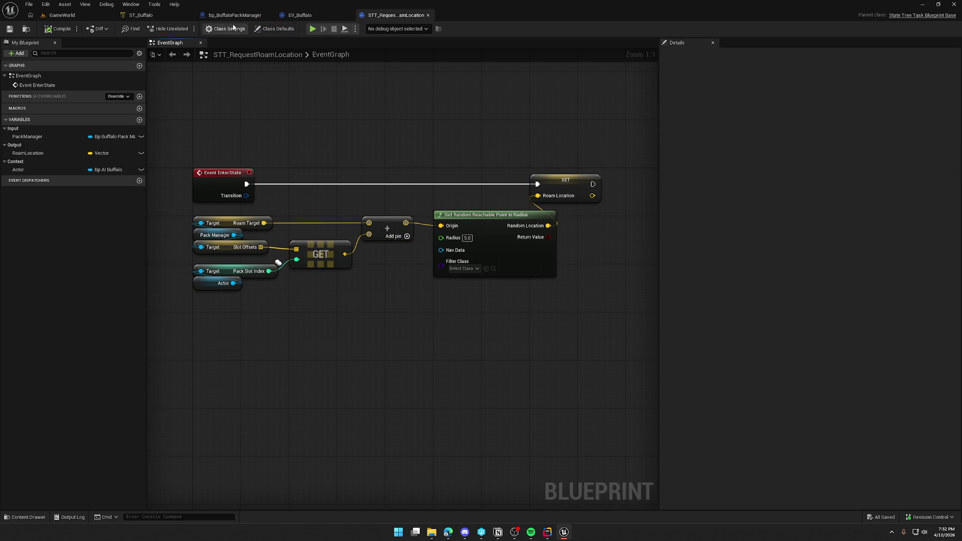
pyautogui.click(150, 15)
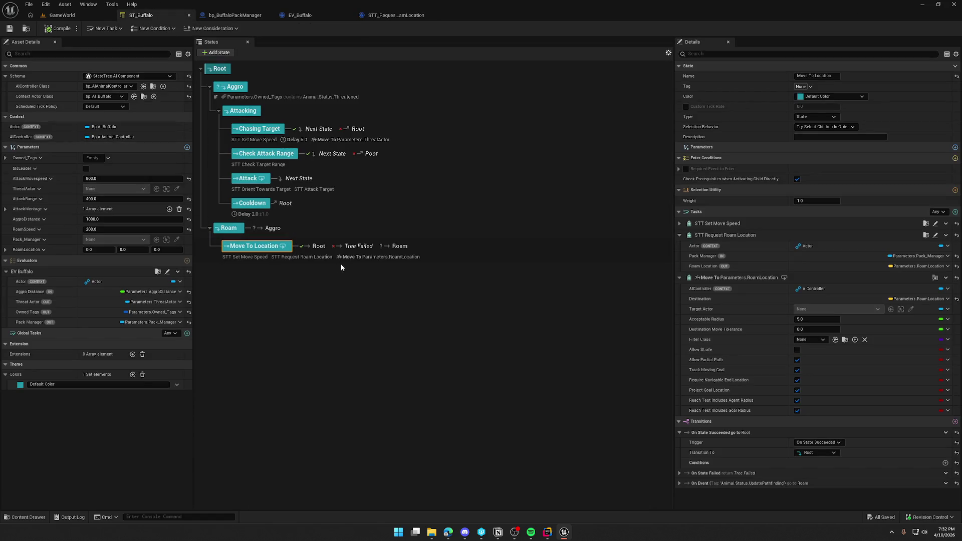
# Set Move To Location's On State Failed transition to target Move To Location
pyautogui.click(244, 257)
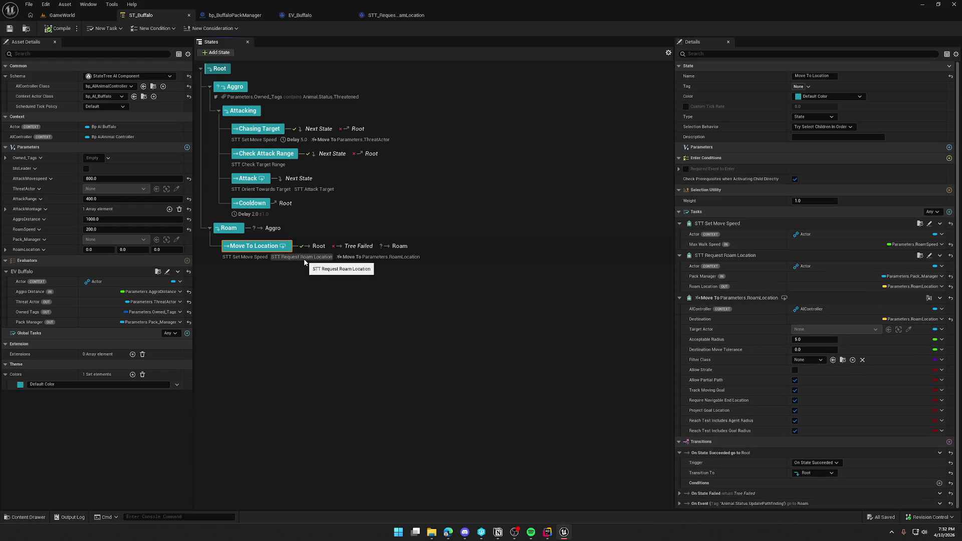
pyautogui.click(382, 258)
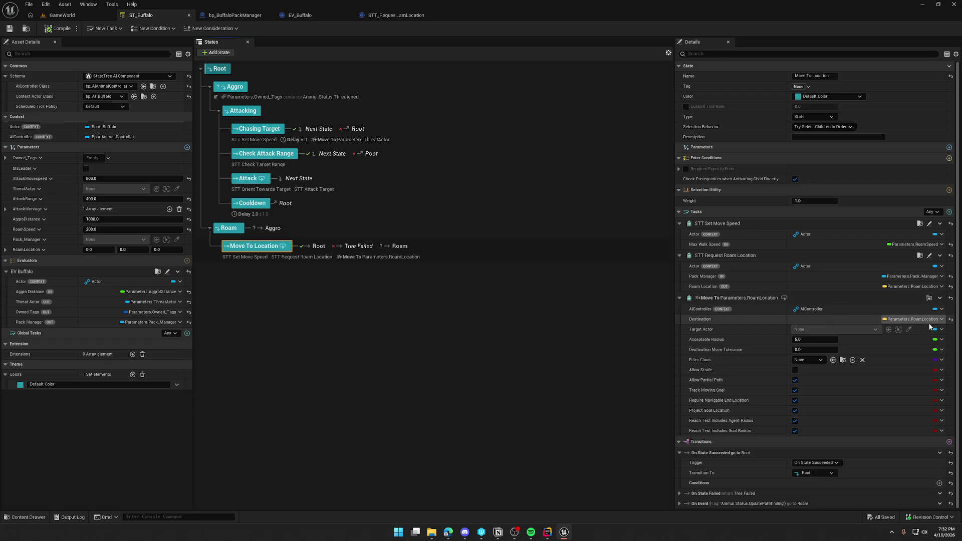
pyautogui.click(362, 250)
pyautogui.scroll(-1, 808, 403)
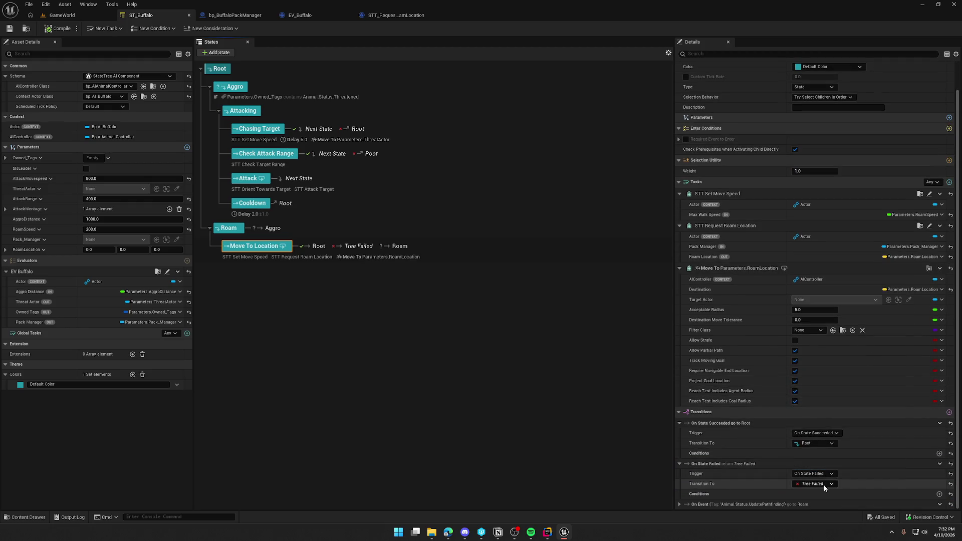
pyautogui.click(825, 489)
pyautogui.click(831, 473)
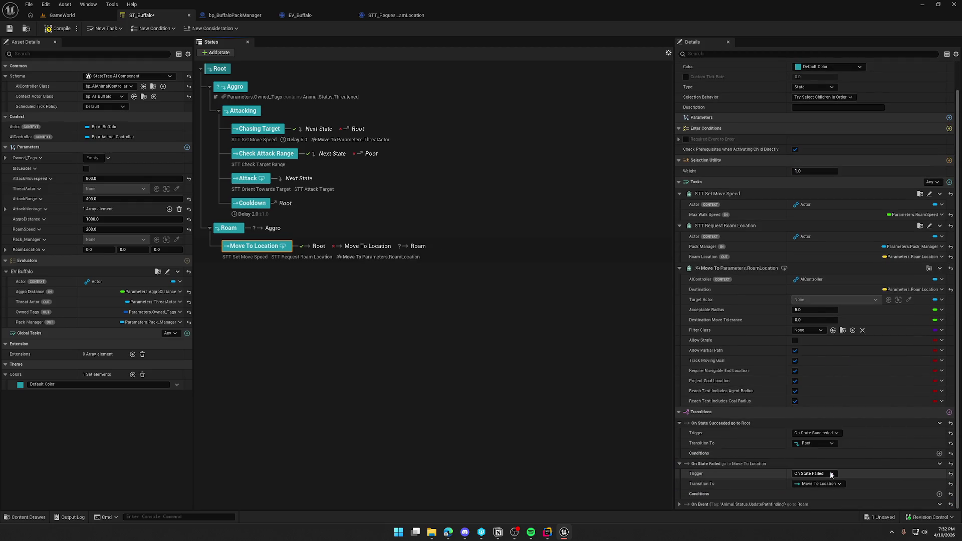
pyautogui.click(360, 302)
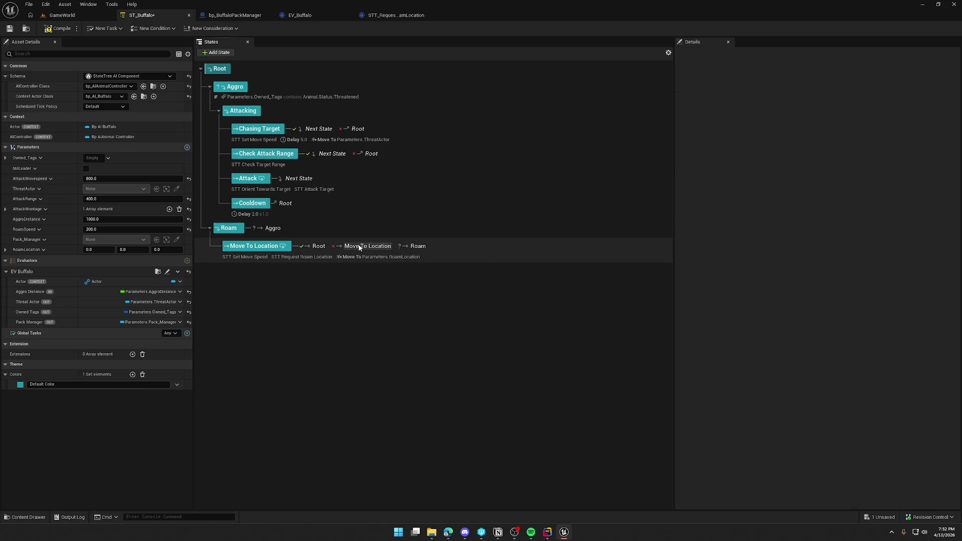
pyautogui.click(383, 257)
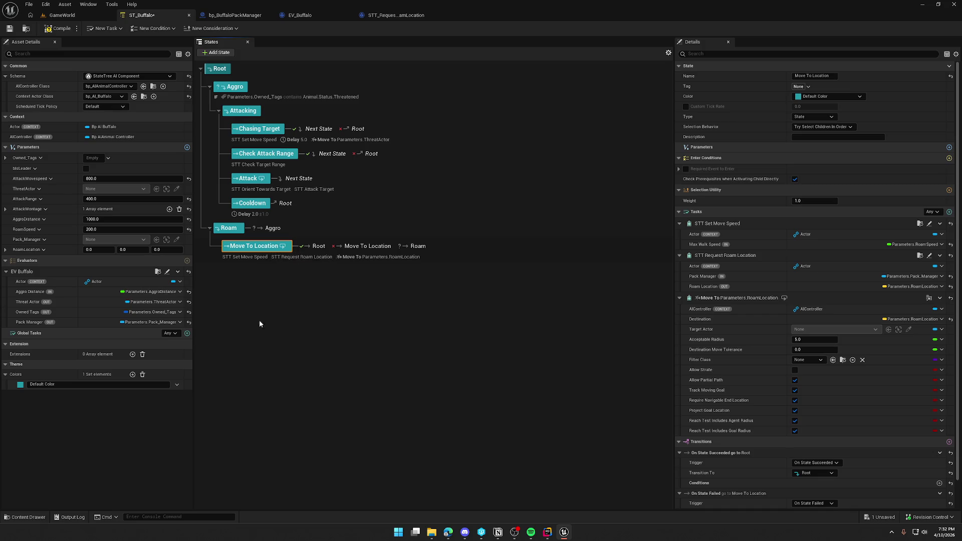
pyautogui.click(396, 15)
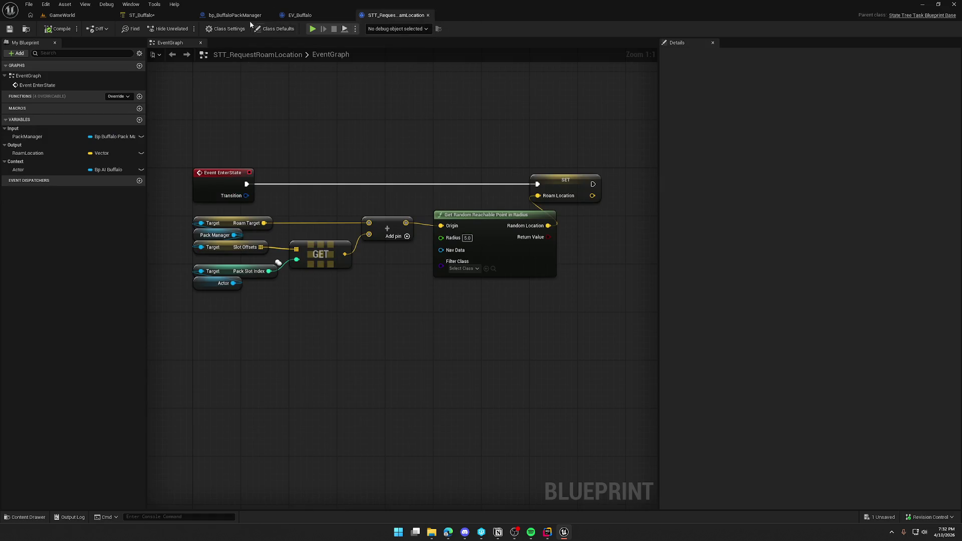
pyautogui.click(246, 15)
pyautogui.click(501, 276)
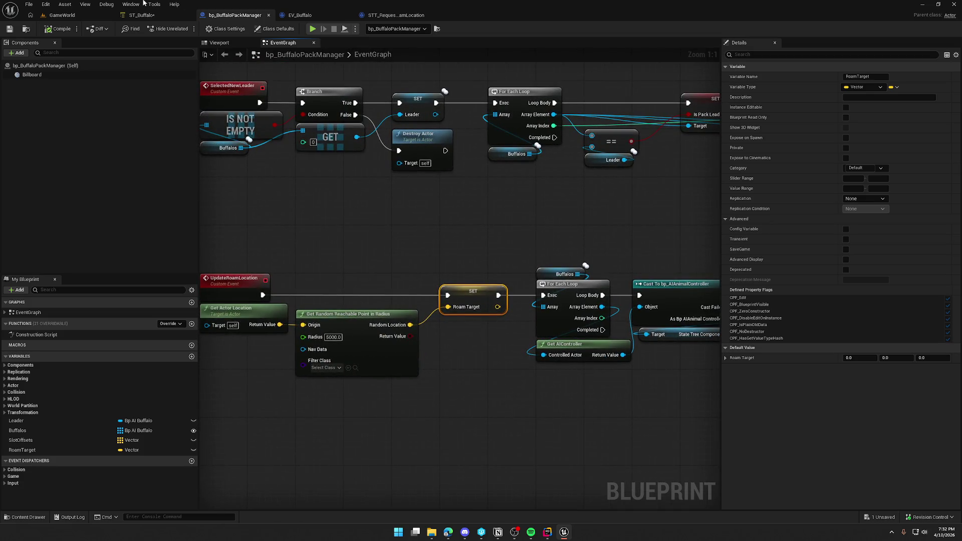
pyautogui.click(142, 15)
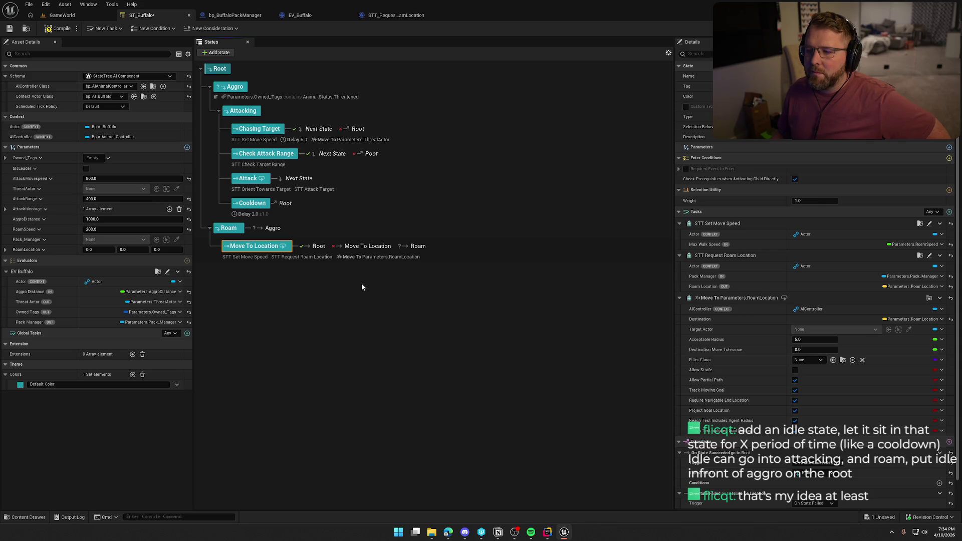
pyautogui.click(219, 69)
pyautogui.click(216, 52)
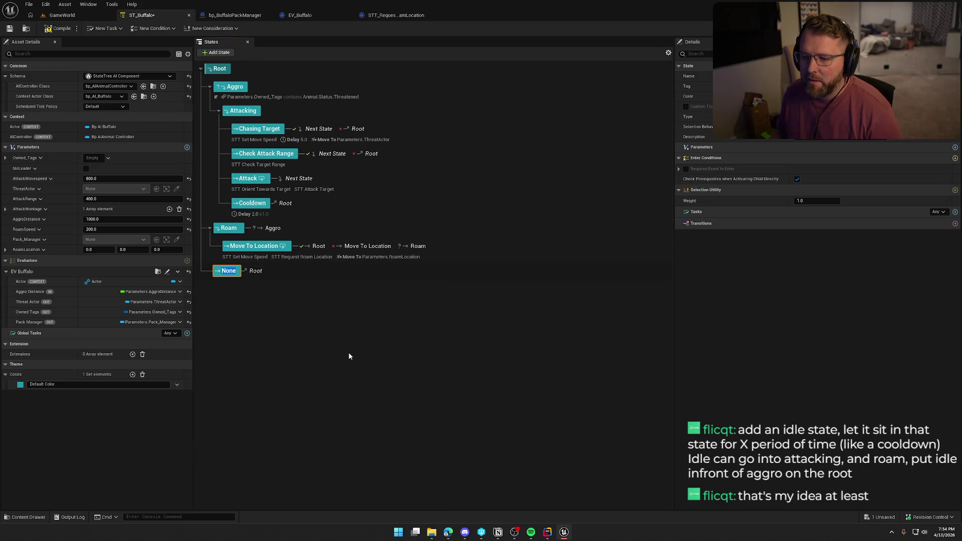
pyautogui.write('Idle')
pyautogui.press('Return')
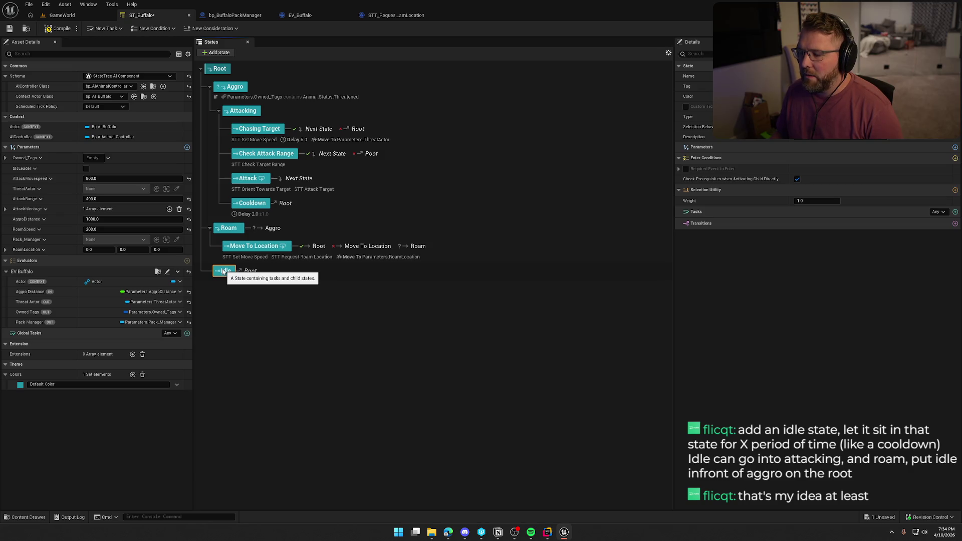
pyautogui.click(234, 15)
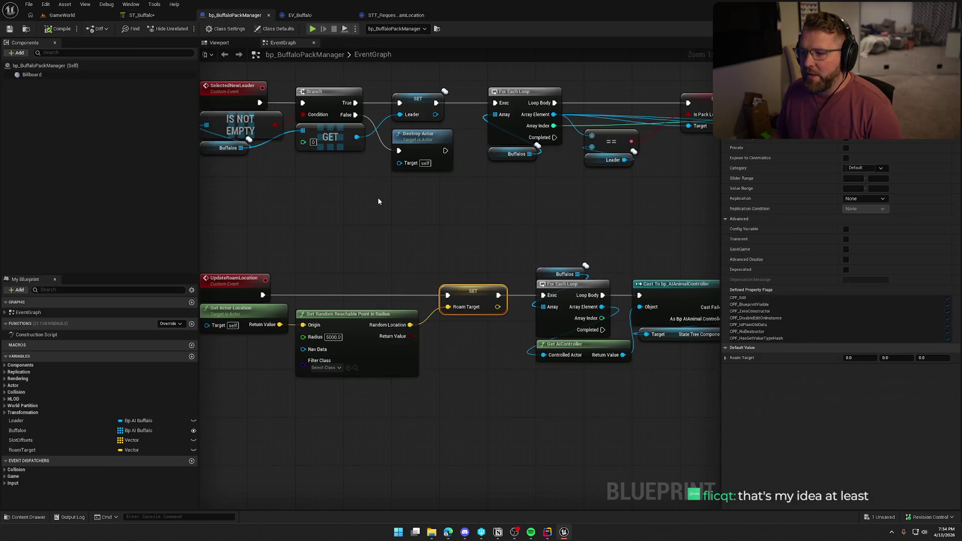
pyautogui.click(236, 281)
pyautogui.moveTo(409, 240)
pyautogui.mouseDown()
pyautogui.moveTo(494, 274)
pyautogui.moveTo(495, 488)
pyautogui.mouseUp()
pyautogui.moveTo(545, 288); pyautogui.dragTo(294, 285)
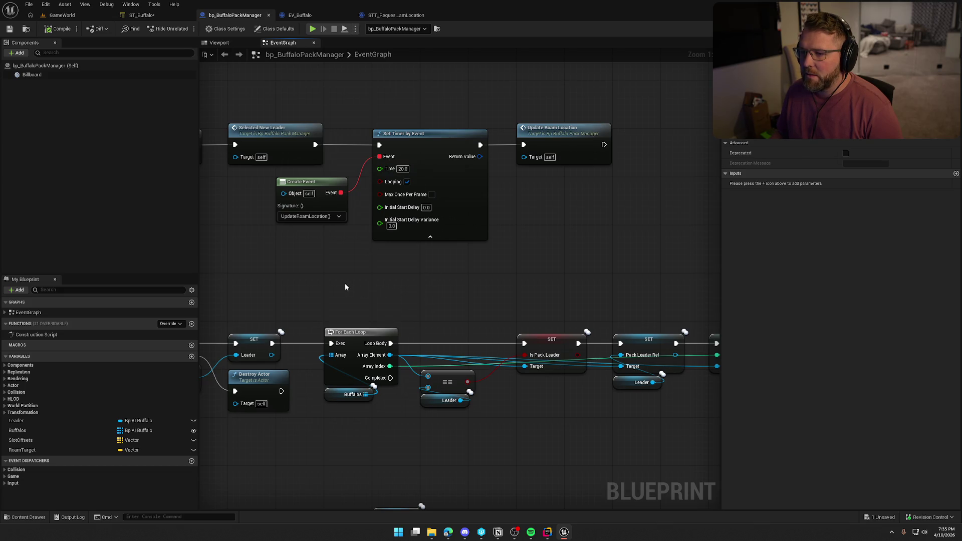
pyautogui.moveTo(340, 286); pyautogui.dragTo(392, 262)
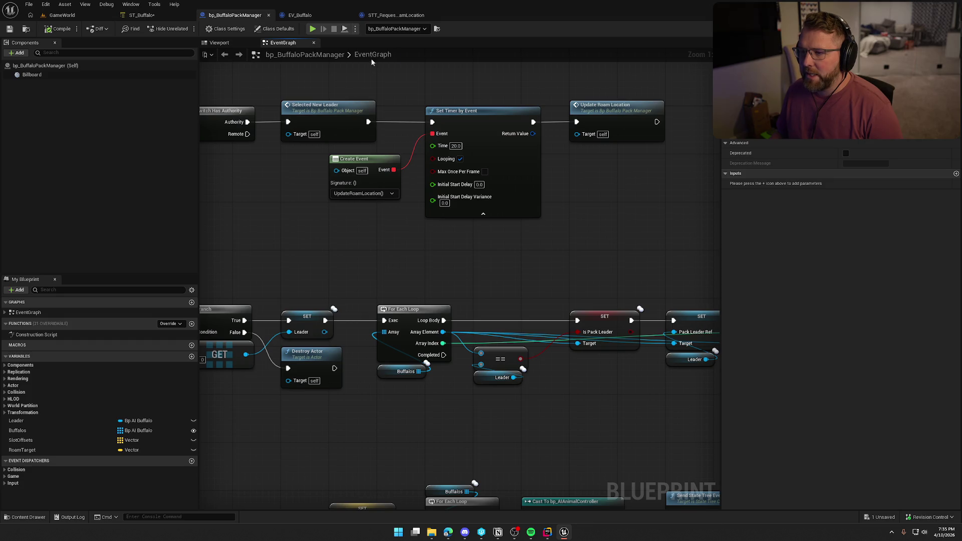
pyautogui.click(379, 16)
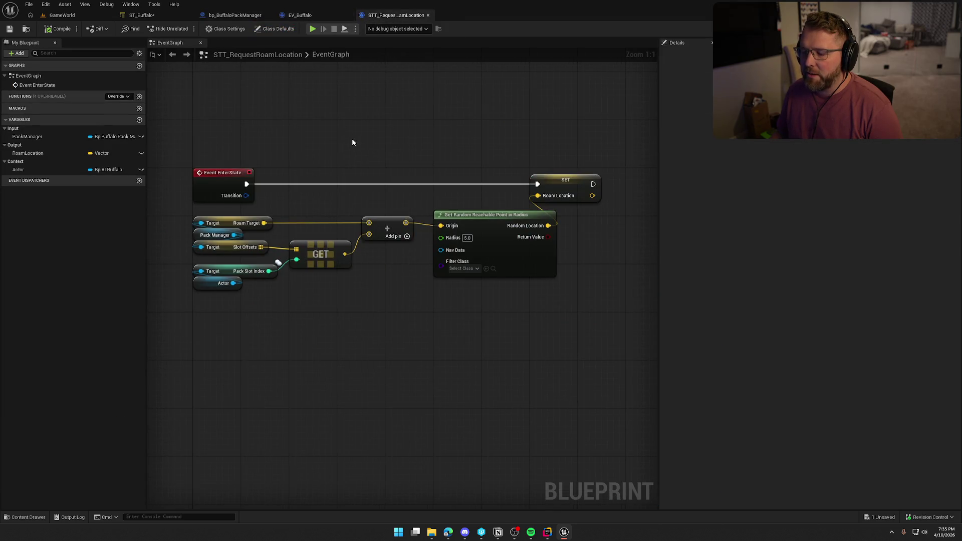
pyautogui.click(141, 15)
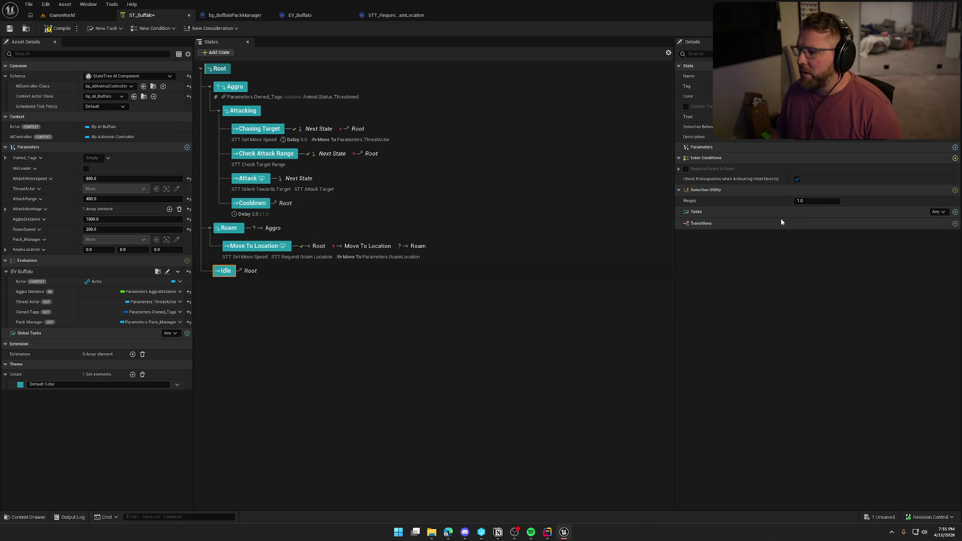
# Add a Delay task with a 10-second duration to the Idle state
pyautogui.click(955, 211)
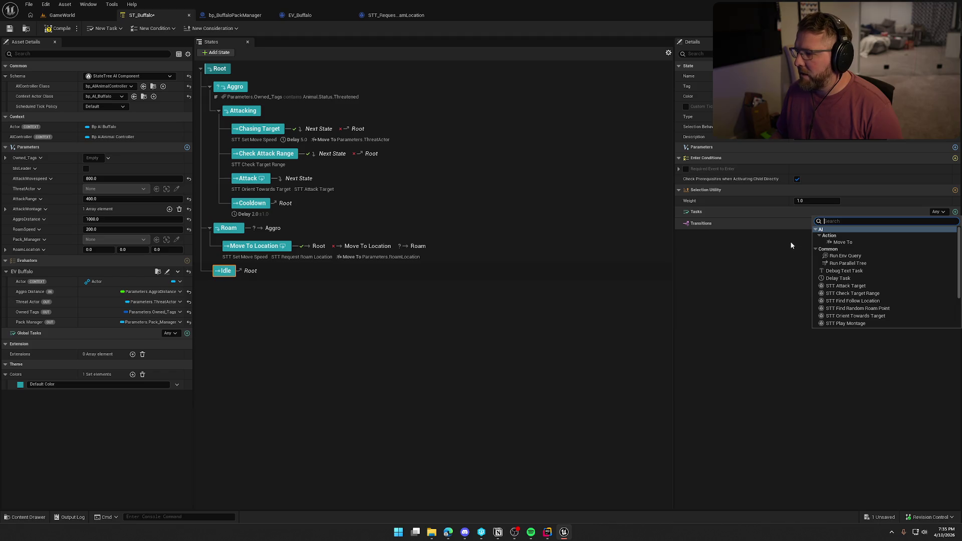
pyautogui.scroll(-5, 884, 291)
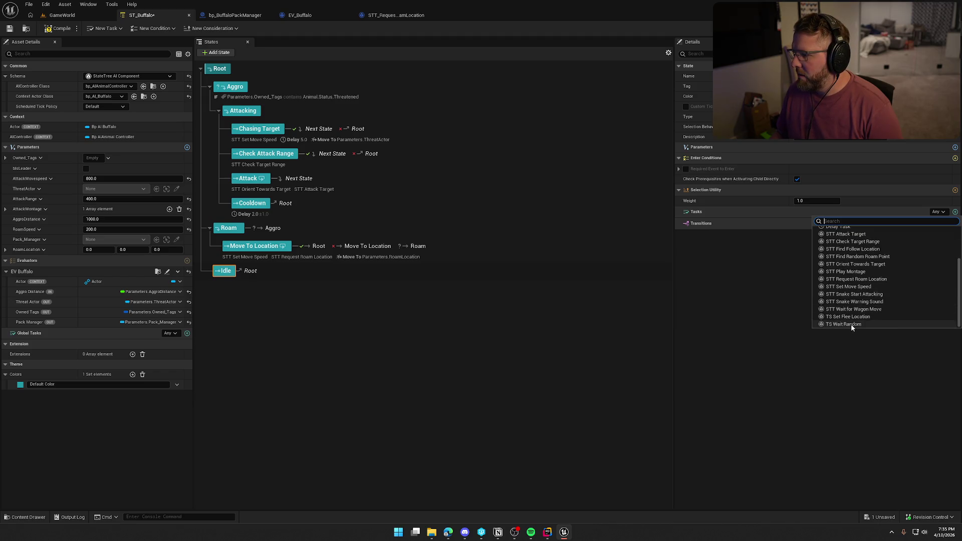
pyautogui.scroll(3, 885, 315)
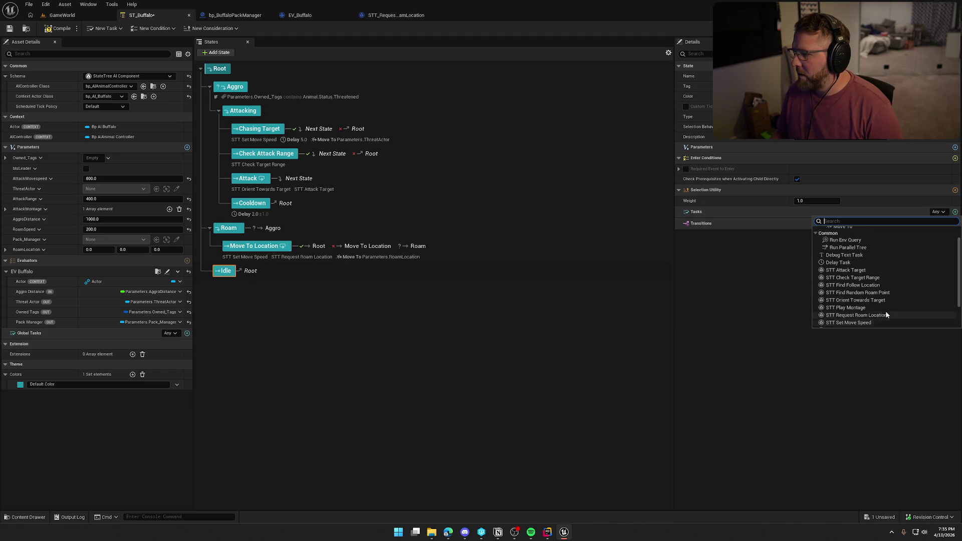
pyautogui.click(858, 262)
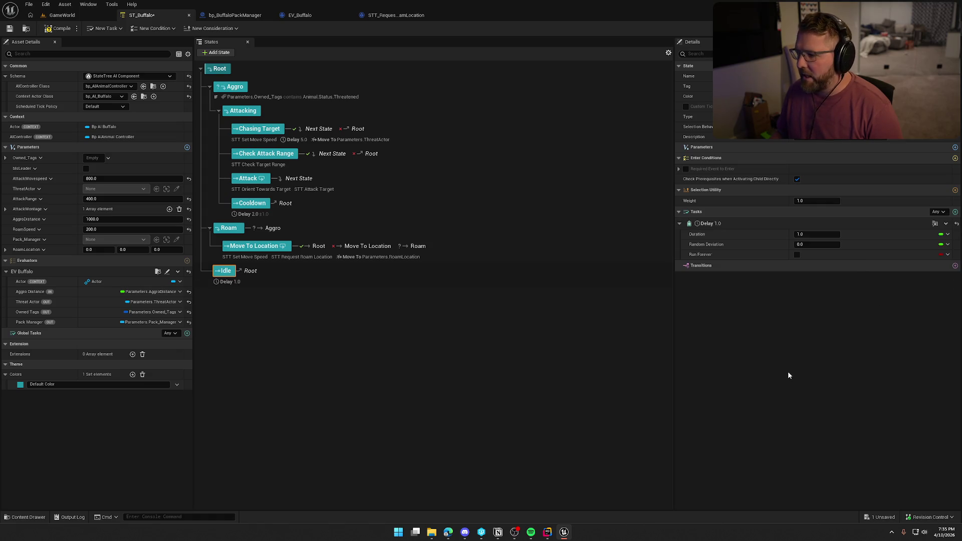
pyautogui.click(812, 234)
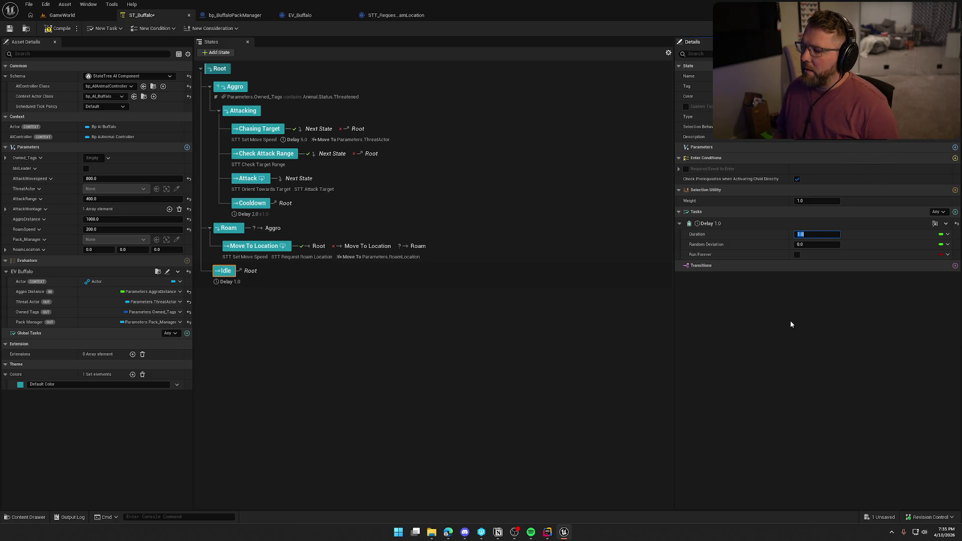
pyautogui.write('1')
pyautogui.press('Return')
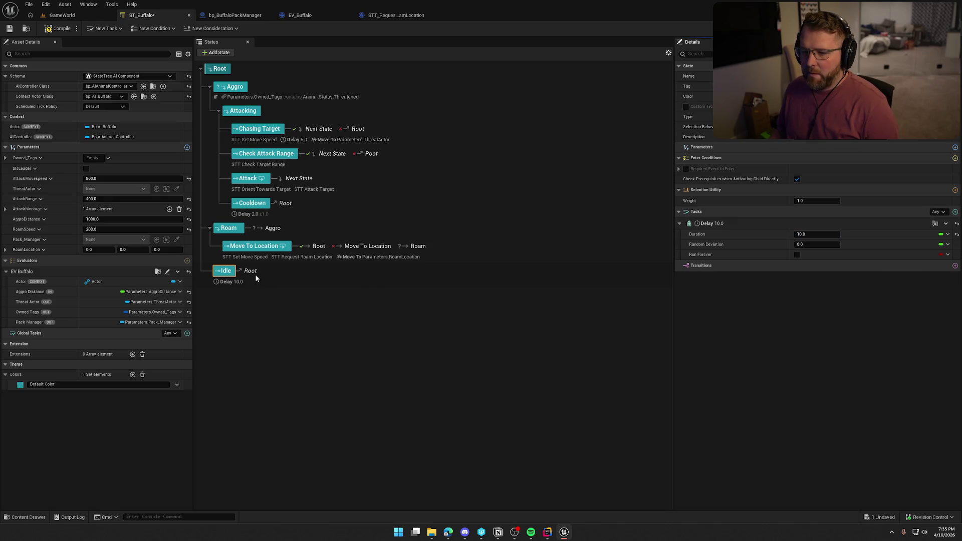
# Add a child state under Idle
pyautogui.rightClick(225, 271)
pyautogui.moveTo(271, 289)
pyautogui.click(342, 301)
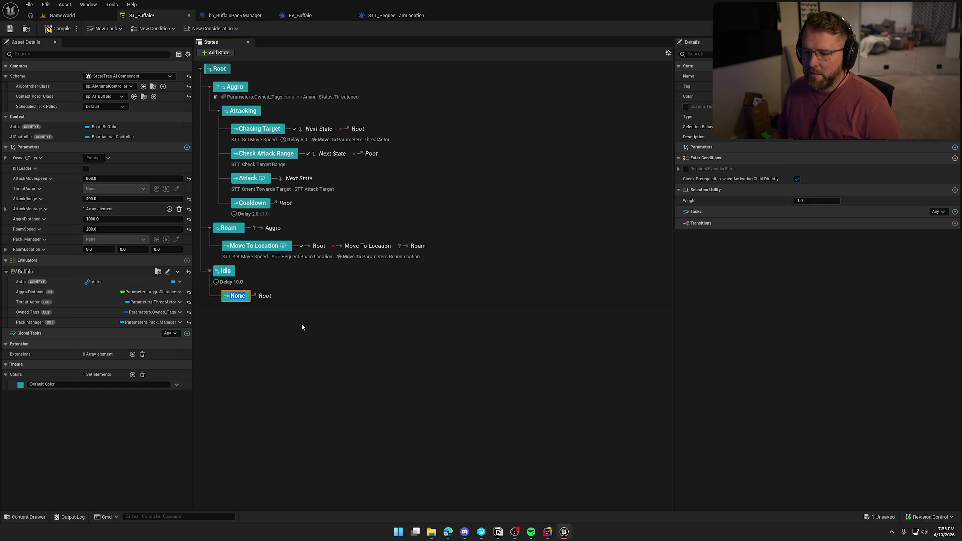
# Add a second child state under Idle and remove Idle's Delay task
pyautogui.rightClick(223, 270)
pyautogui.moveTo(261, 286)
pyautogui.click(331, 299)
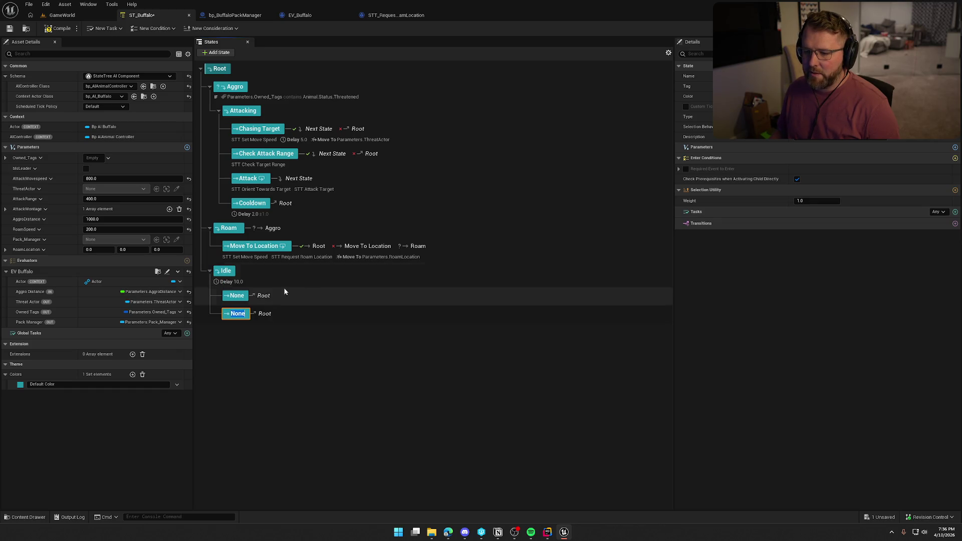
pyautogui.click(232, 282)
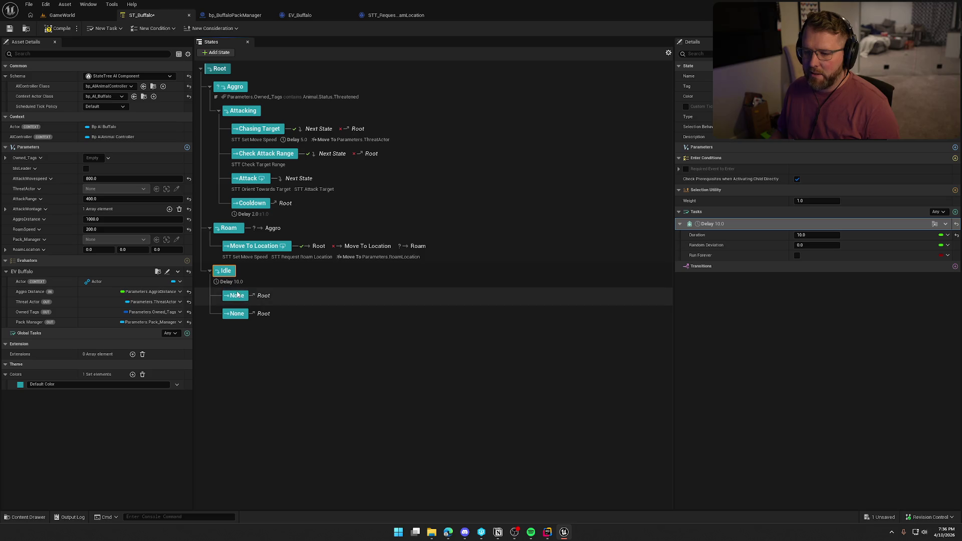
pyautogui.click(232, 280)
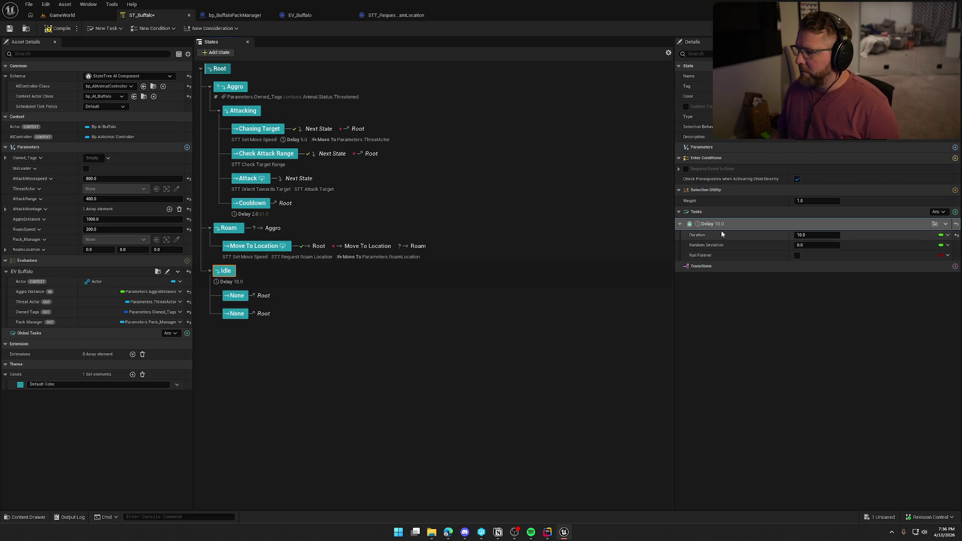
pyautogui.click(948, 227)
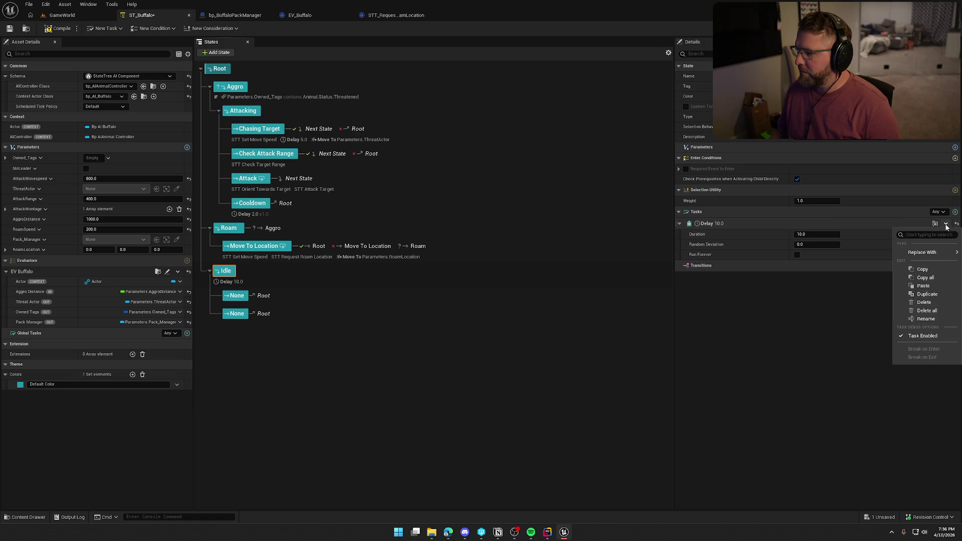
pyautogui.click(907, 308)
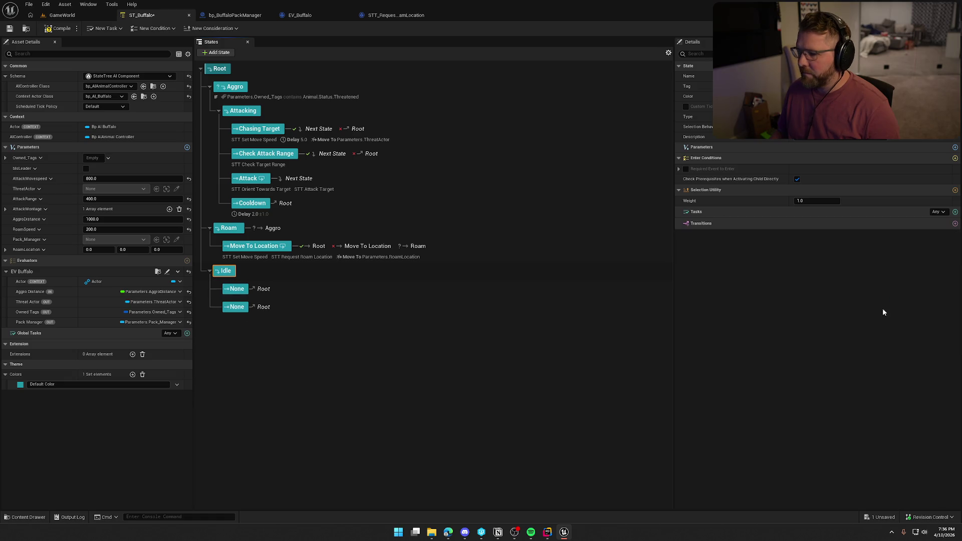
# Rename the first child Wait, with a 10.0 Delay and a Next State transition
pyautogui.click(236, 289)
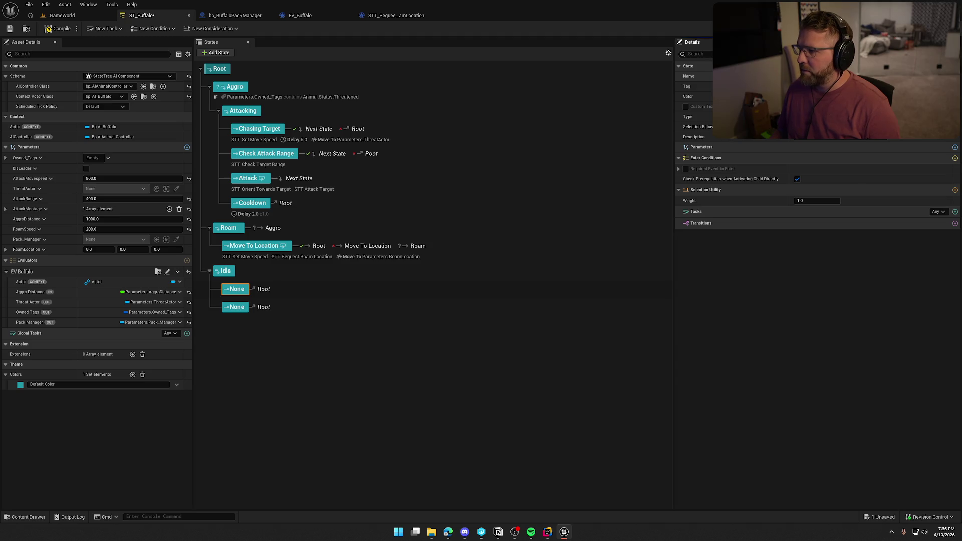
pyautogui.write('Wait')
pyautogui.press('Return')
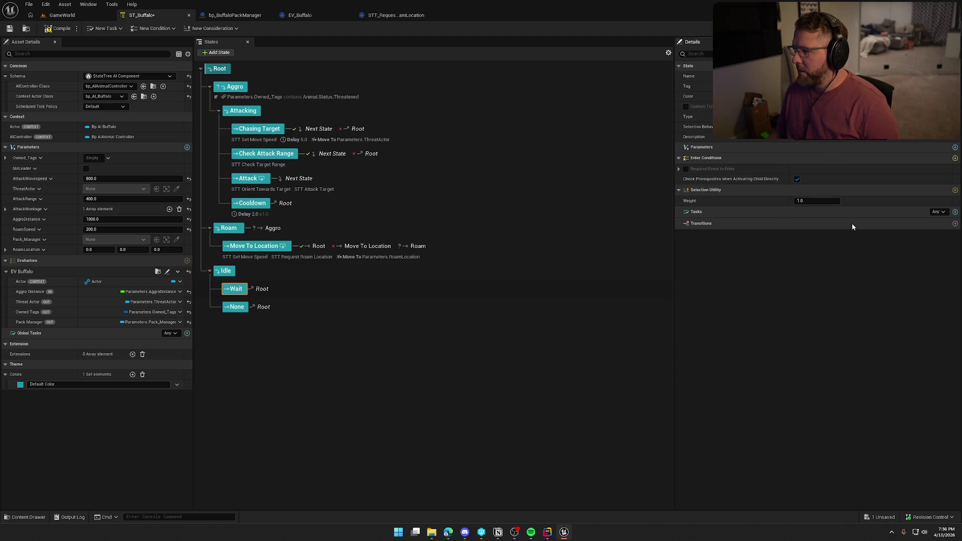
pyautogui.click(955, 212)
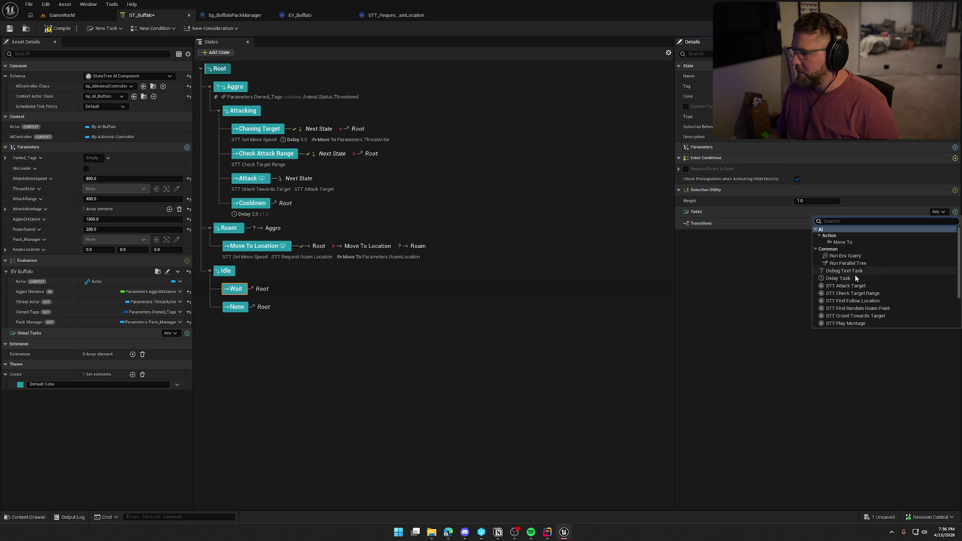
pyautogui.click(852, 278)
pyautogui.click(807, 234)
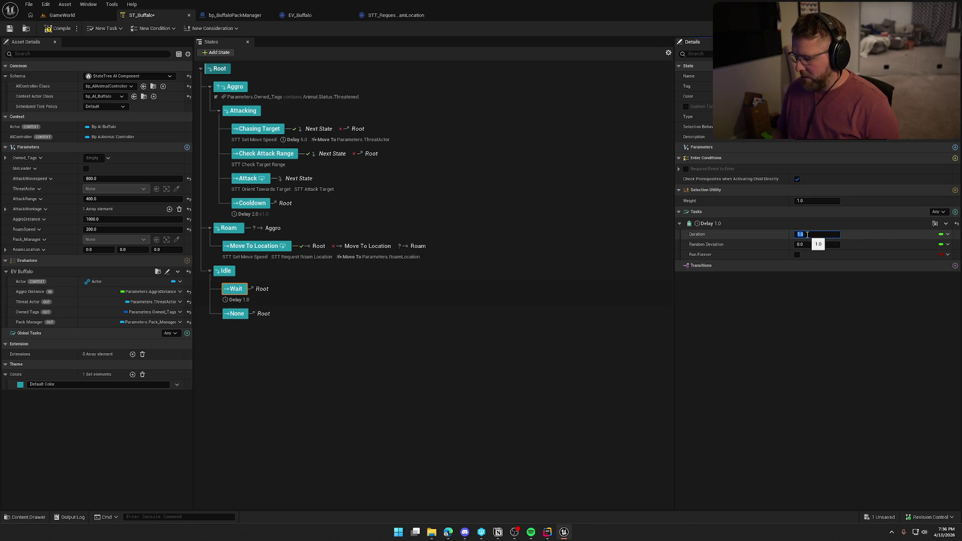
pyautogui.write('10')
pyautogui.click(770, 347)
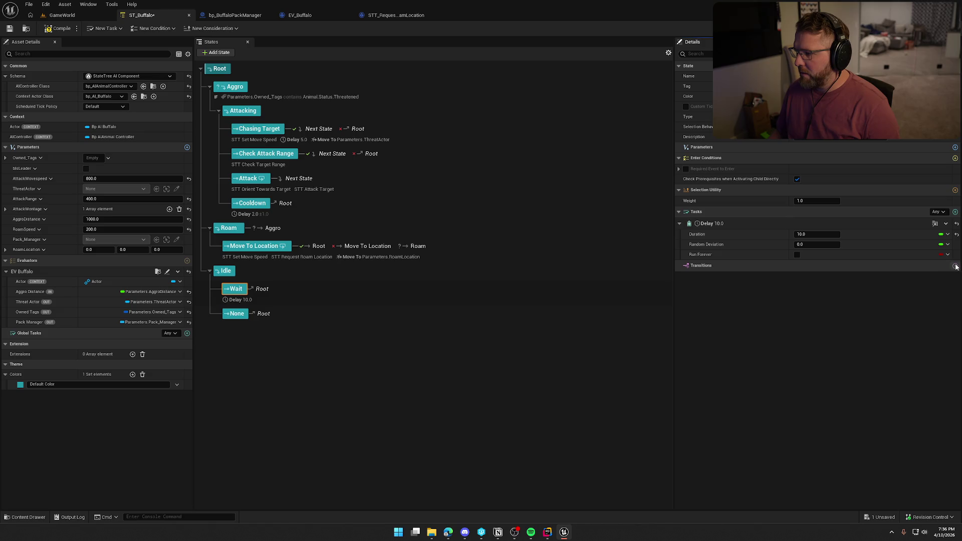
pyautogui.click(955, 266)
pyautogui.click(820, 297)
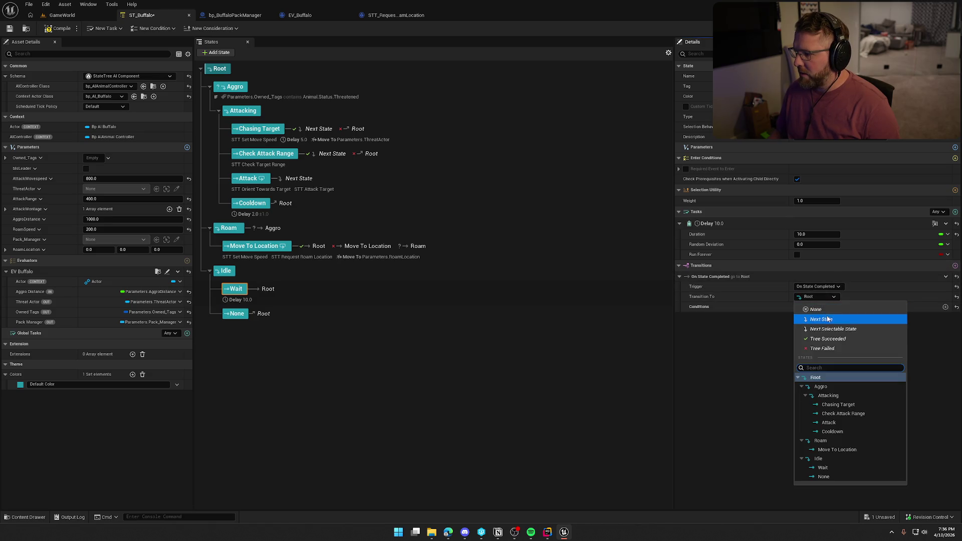
pyautogui.click(828, 319)
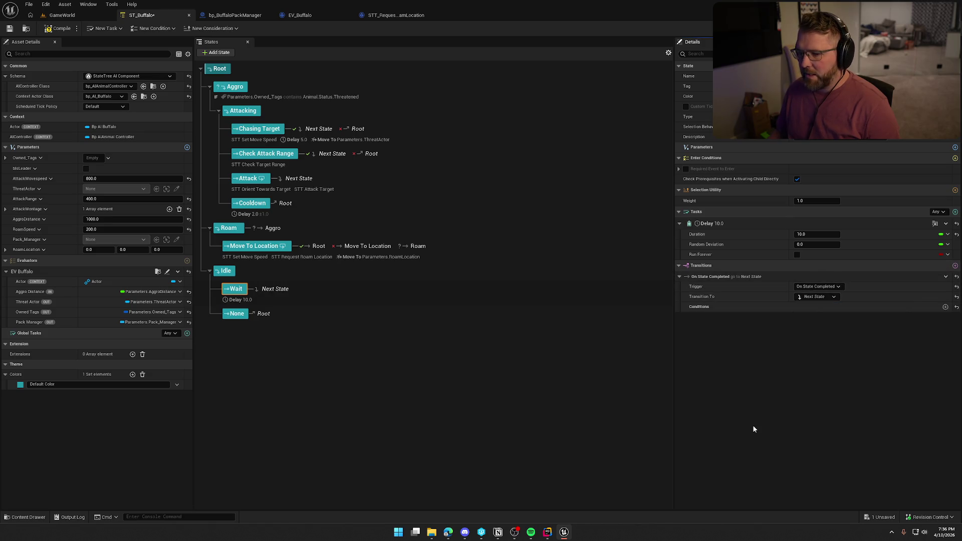
pyautogui.click(239, 318)
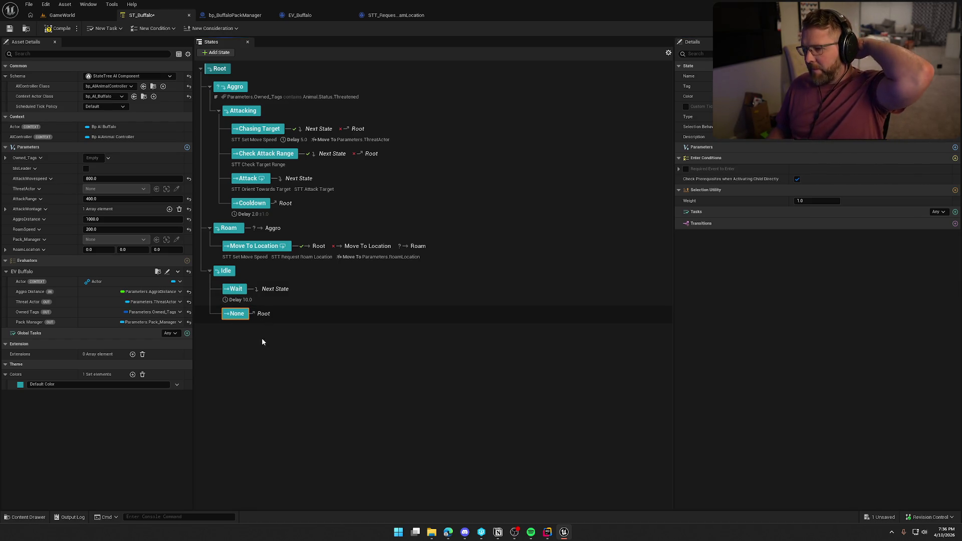
# Check Move To Location's tasks, select Idle's empty child state, and bring up the New Task blueprint list
pyautogui.click(299, 259)
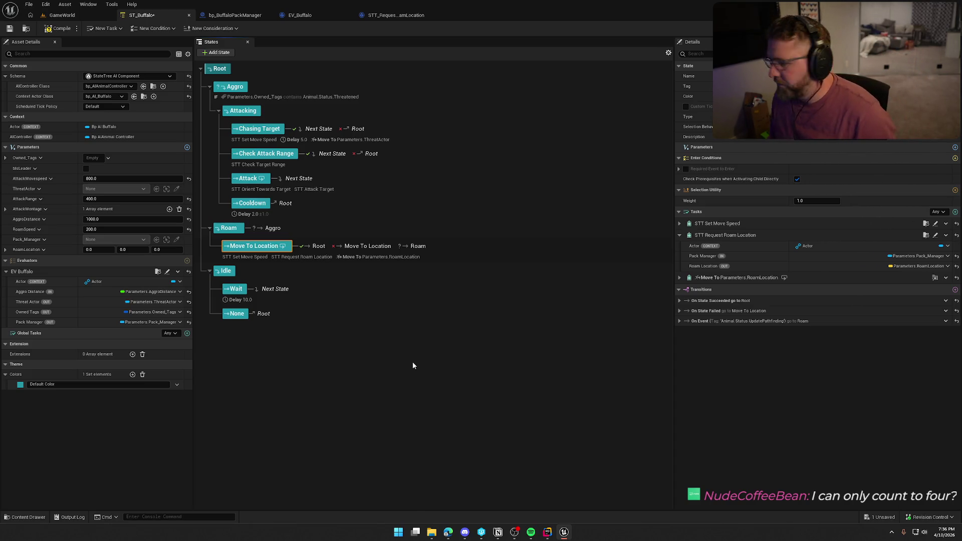
pyautogui.click(237, 314)
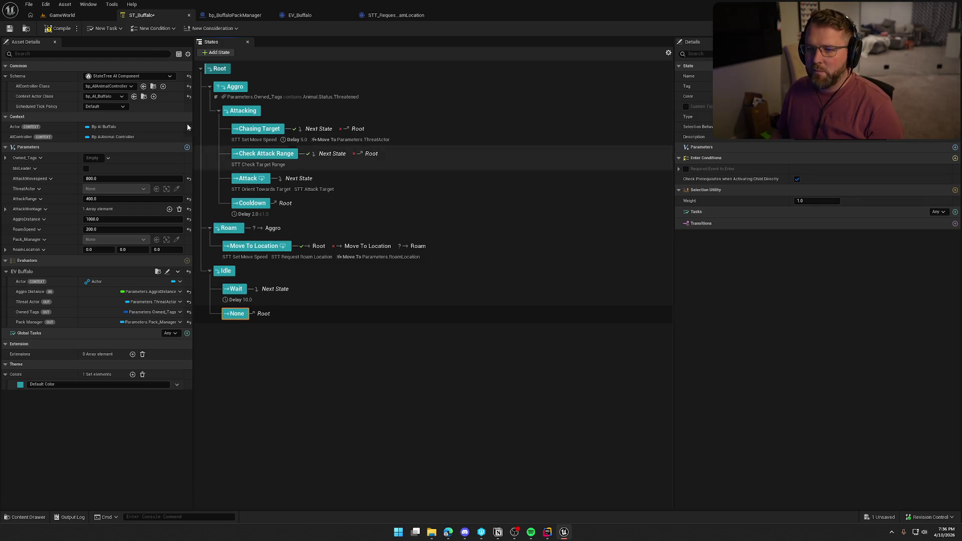
pyautogui.click(105, 28)
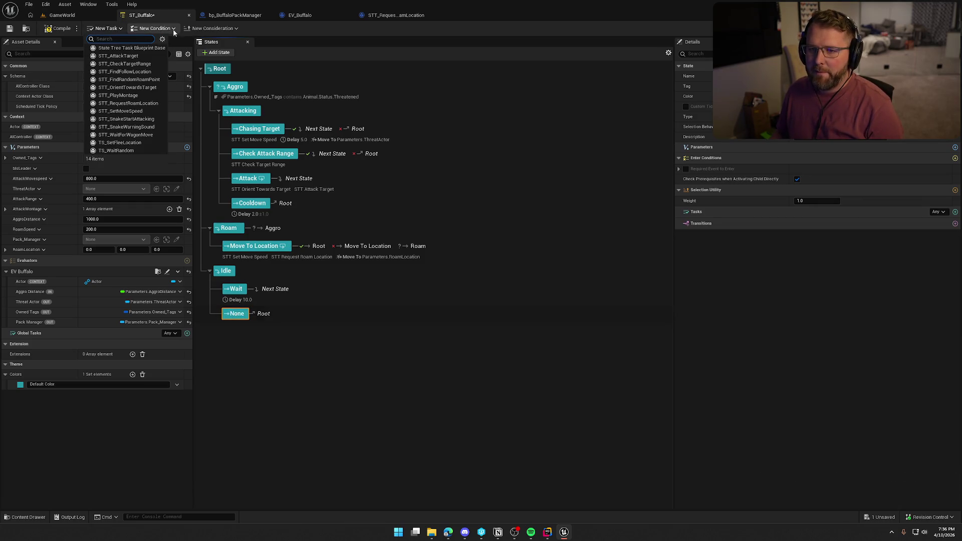
# Save a new task as STT_CheckEndIdle in StateTrees/GeneralAnimalTasks and dock its blueprint editor
pyautogui.click(143, 48)
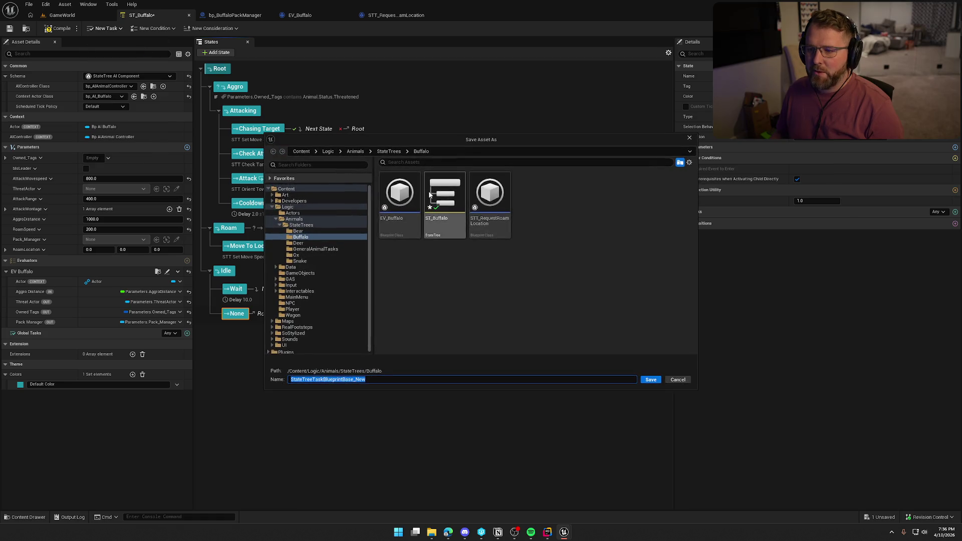
pyautogui.write('STT_CheckEnd')
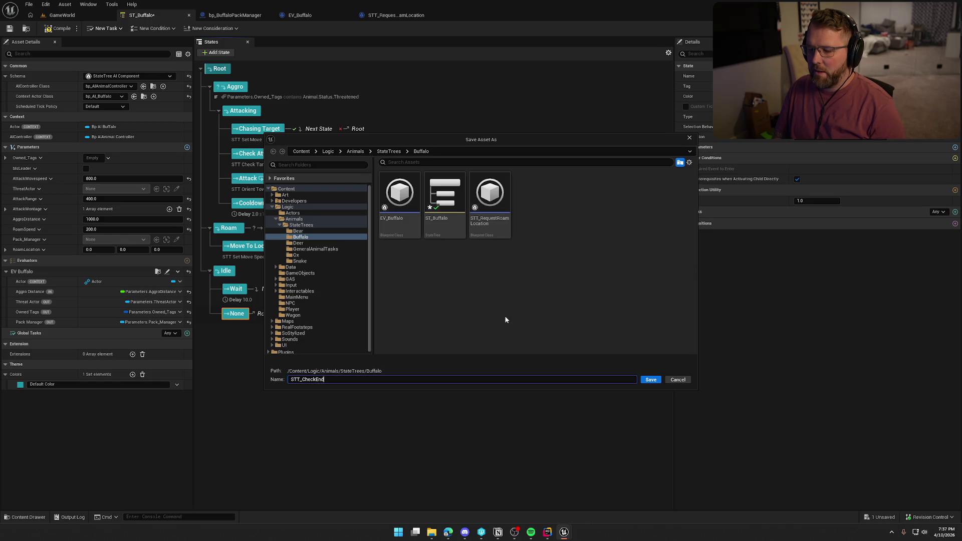
pyautogui.write('Idle')
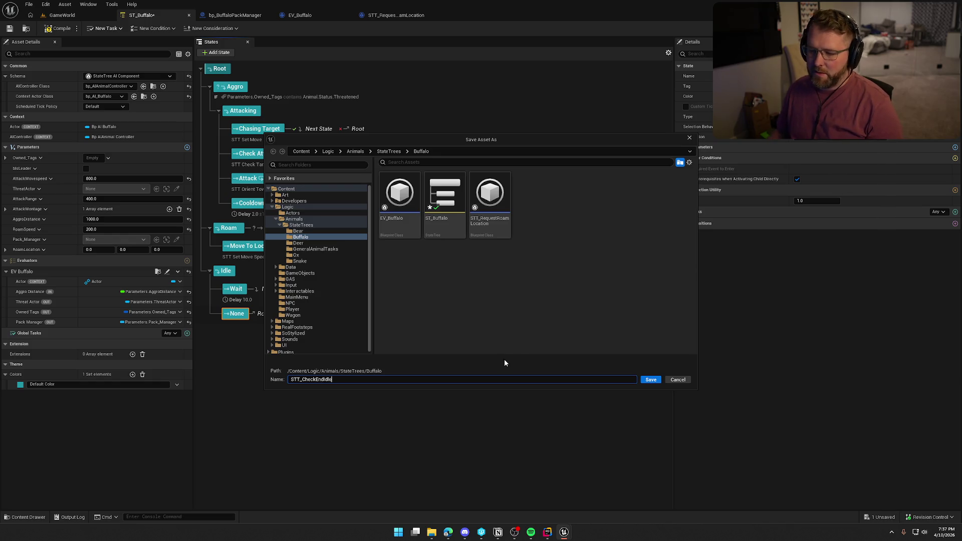
pyautogui.click(389, 151)
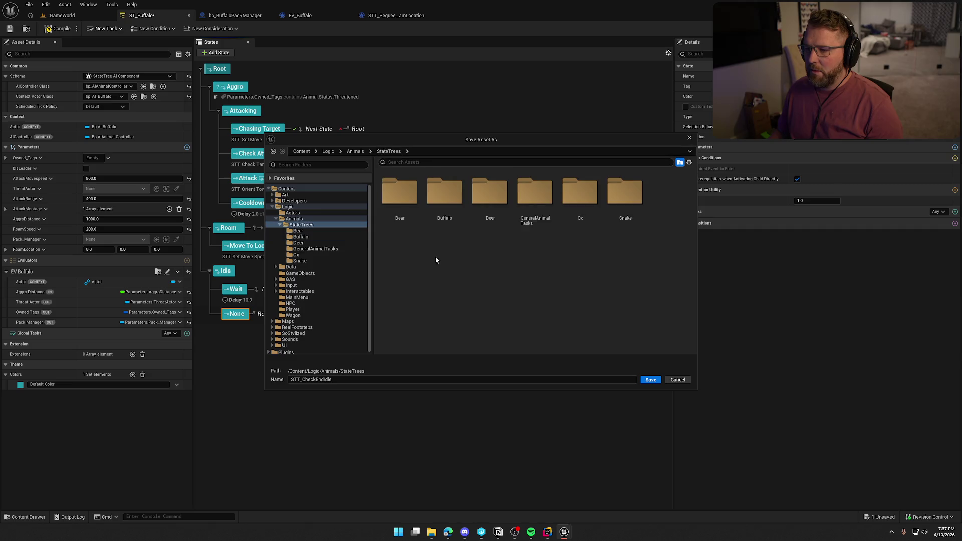
pyautogui.click(534, 199)
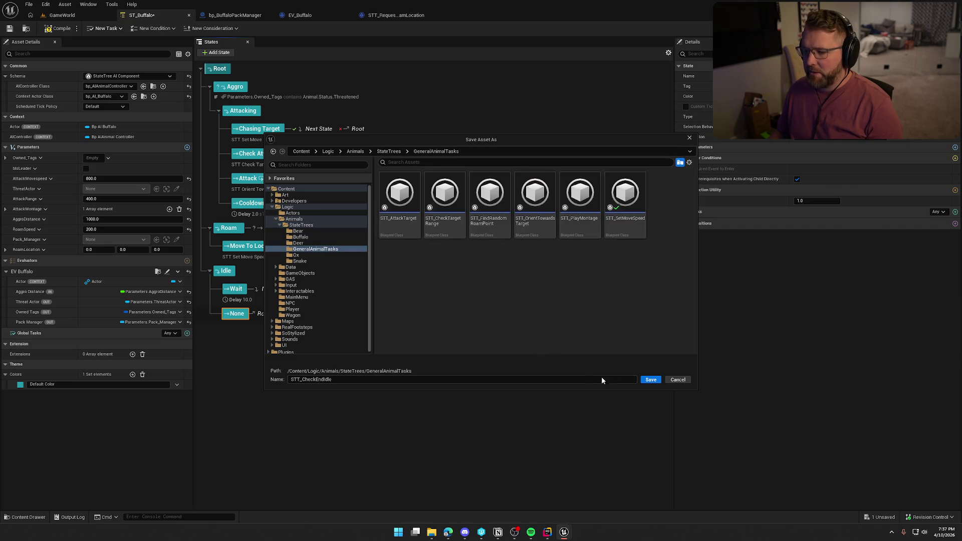
pyautogui.click(651, 380)
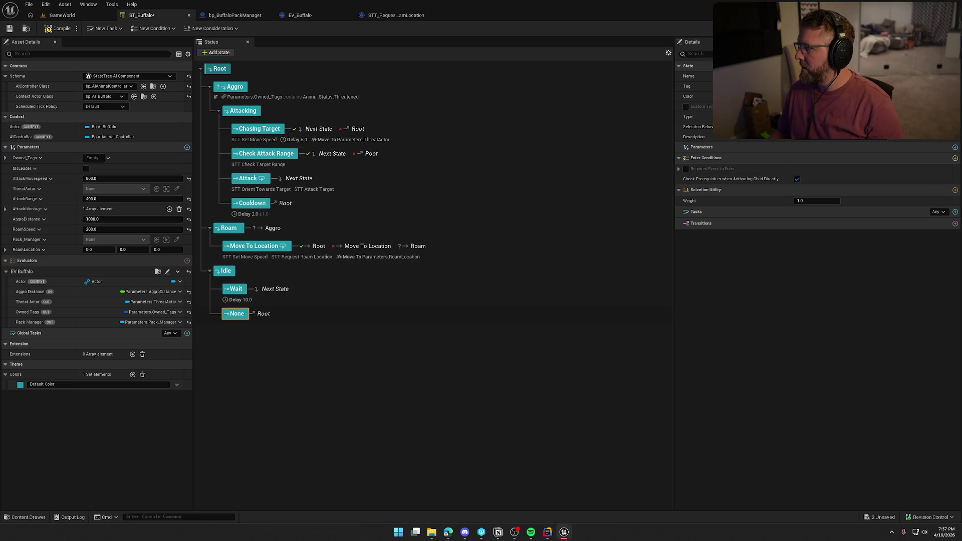
pyautogui.moveTo(799, 119)
pyautogui.mouseDown()
pyautogui.moveTo(256, 32)
pyautogui.moveTo(251, 17)
pyautogui.mouseUp()
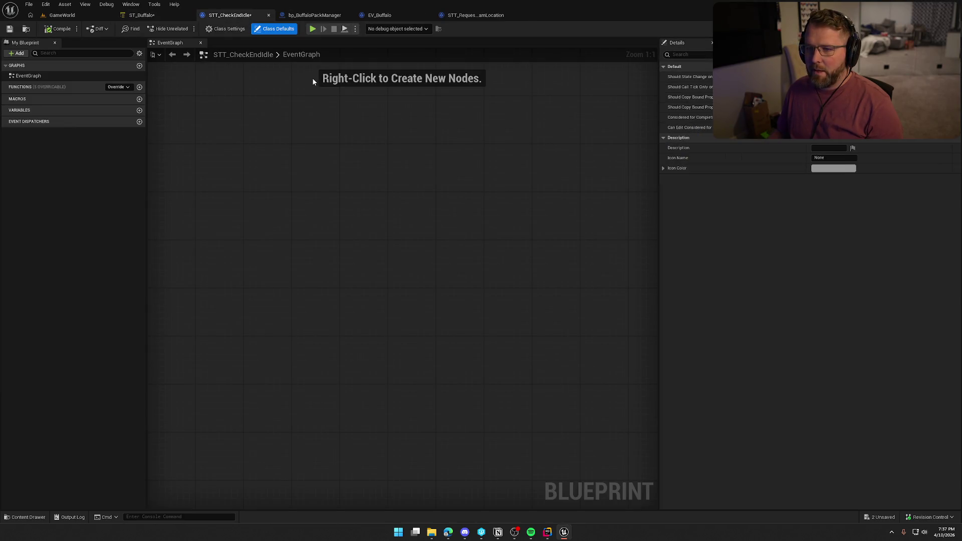
# Add an Event EnterState override and a variable named Actor to STT_CheckEndIdle
pyautogui.click(118, 87)
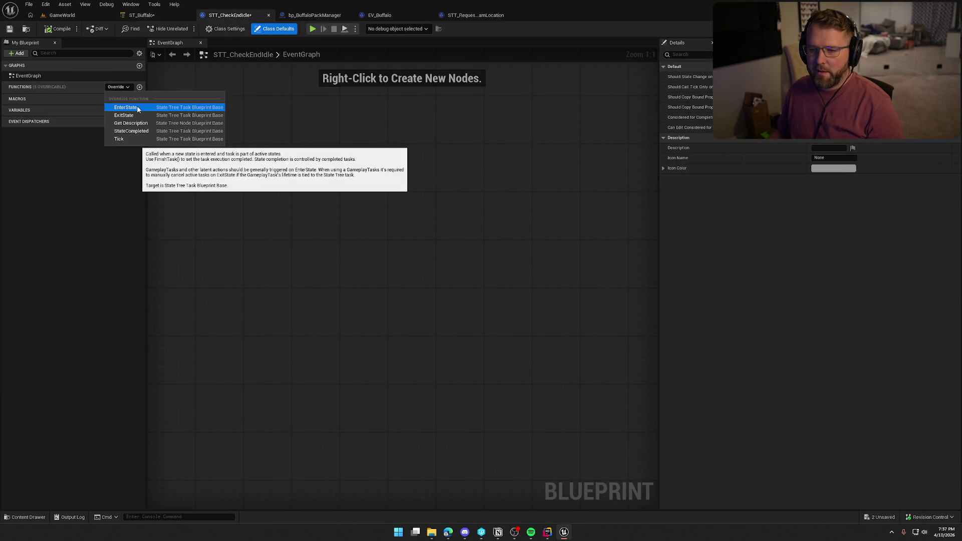
pyautogui.click(125, 107)
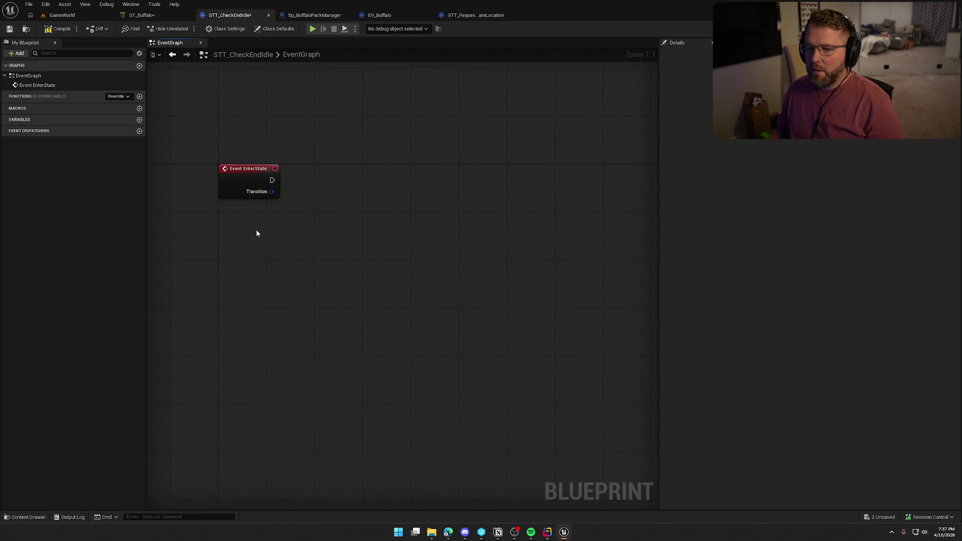
pyautogui.click(139, 119)
pyautogui.write('Actor')
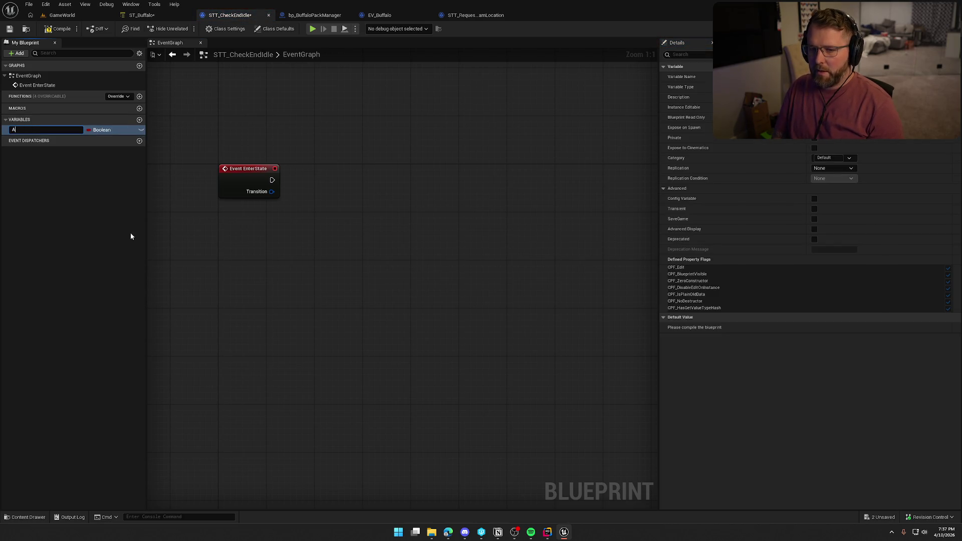
pyautogui.press('Return')
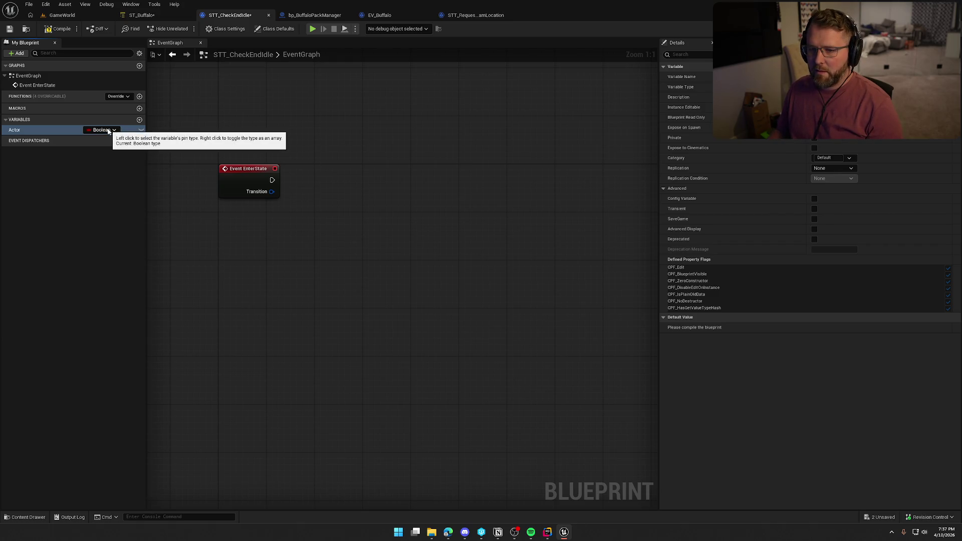
pyautogui.click(142, 15)
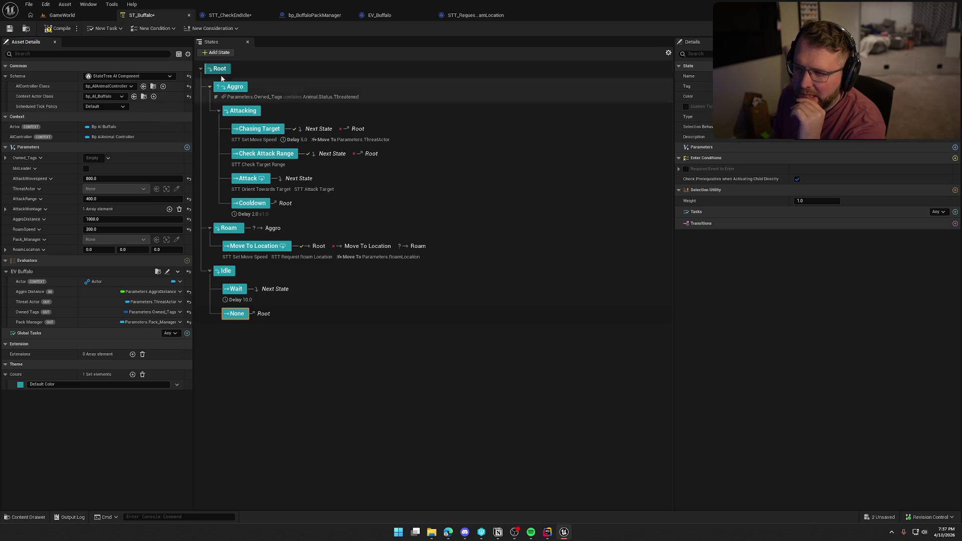
# Switch back to STT_CheckEndIdle and bring up the Actor variable's type choices
pyautogui.click(230, 15)
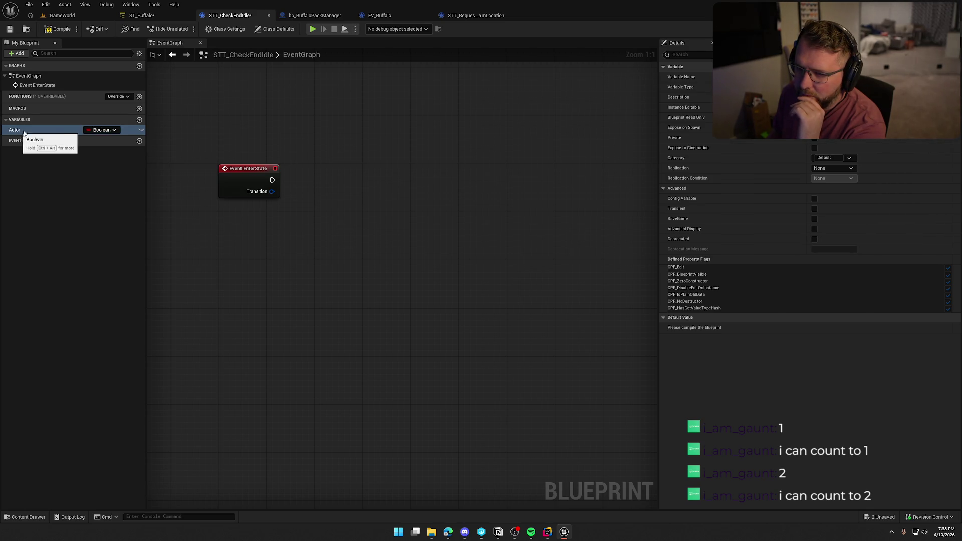
pyautogui.click(93, 131)
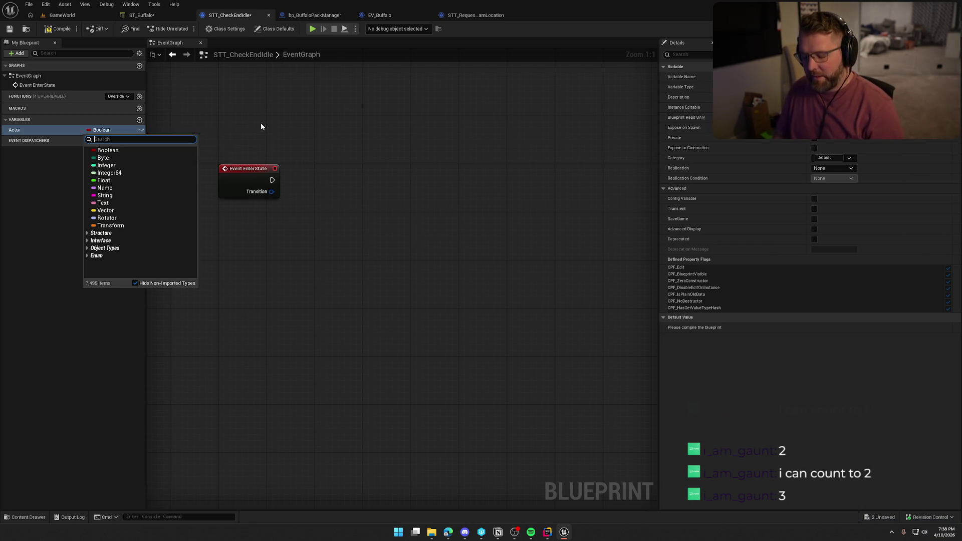
# Change the Actor variable's type to an Animal object reference
pyautogui.write('bp anima')
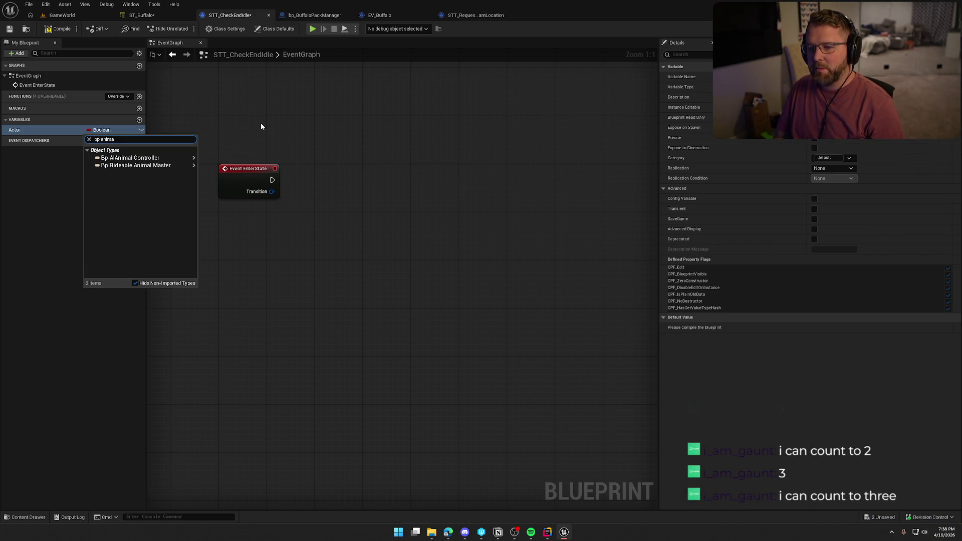
pyautogui.press('BackSpace')
pyautogui.press('BackSpace')
pyautogui.press('BackSpace')
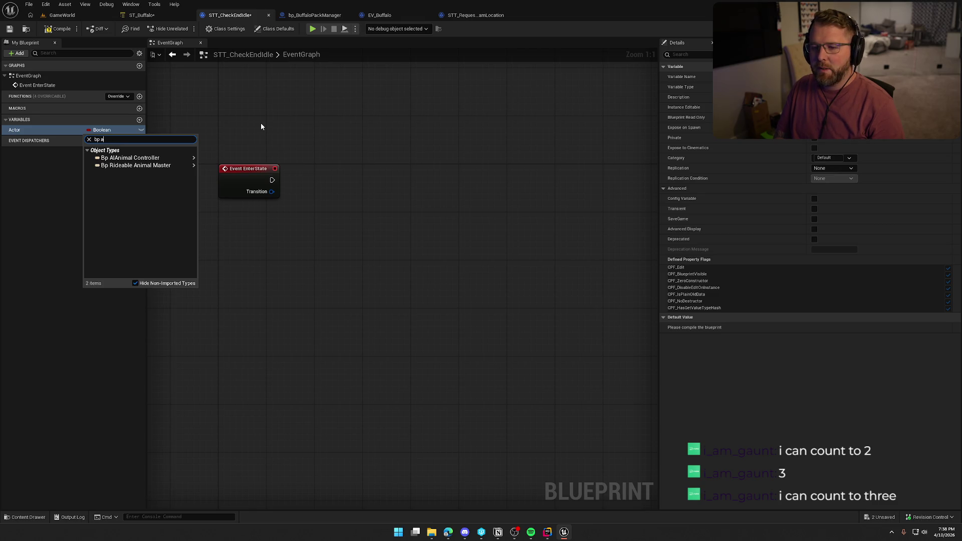
pyautogui.press('BackSpace')
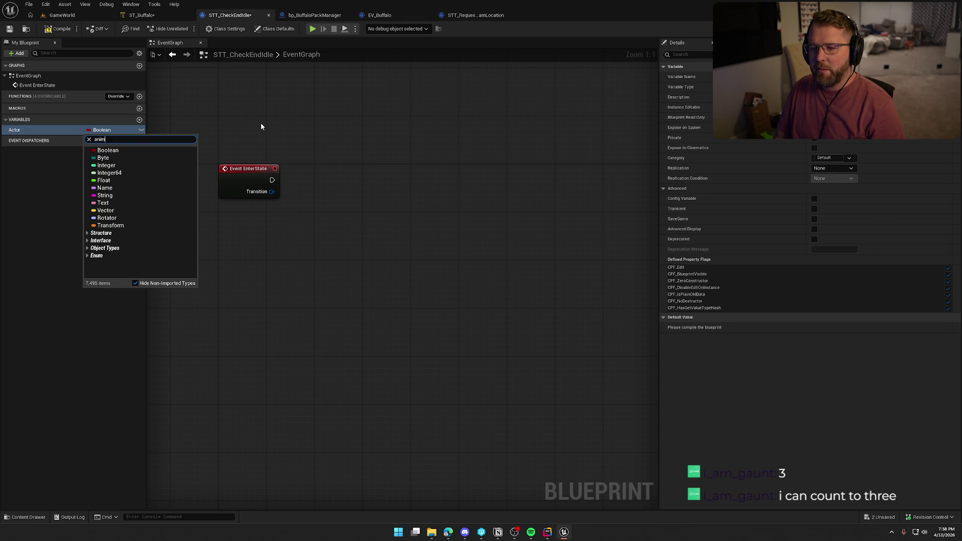
pyautogui.write('al')
pyautogui.moveTo(126, 157)
pyautogui.click(211, 157)
# Put Actor in the Context category and compile the task blueprint
pyautogui.click(827, 157)
pyautogui.write('D')
pyautogui.write('ontext')
pyautogui.press('Return')
pyautogui.click(57, 29)
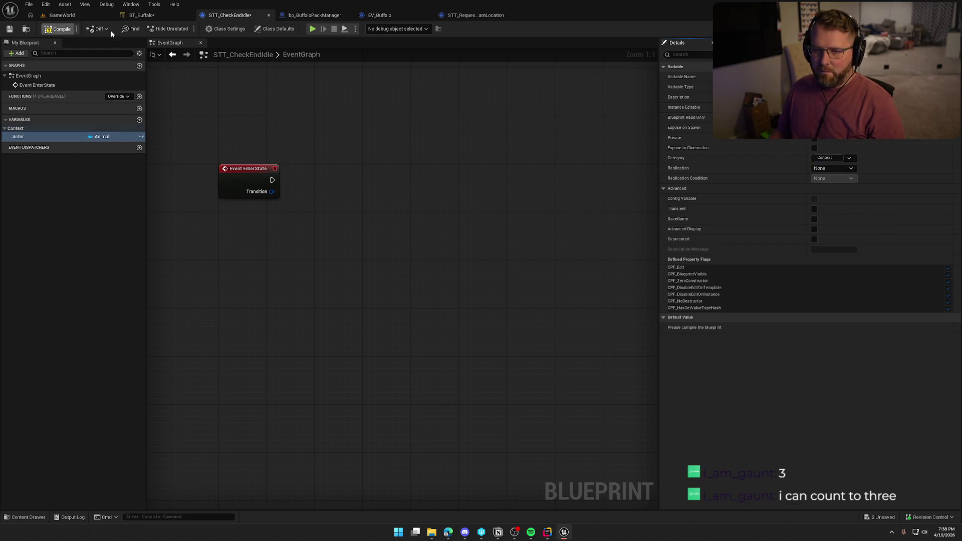
pyautogui.click(147, 17)
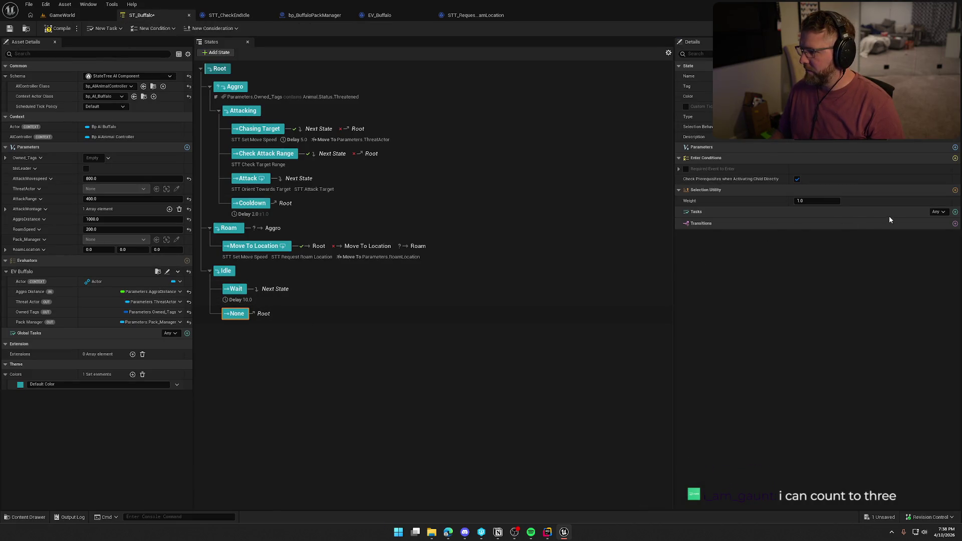
# Add the STT Check End Idle task to Idle's unnamed child state
pyautogui.click(955, 212)
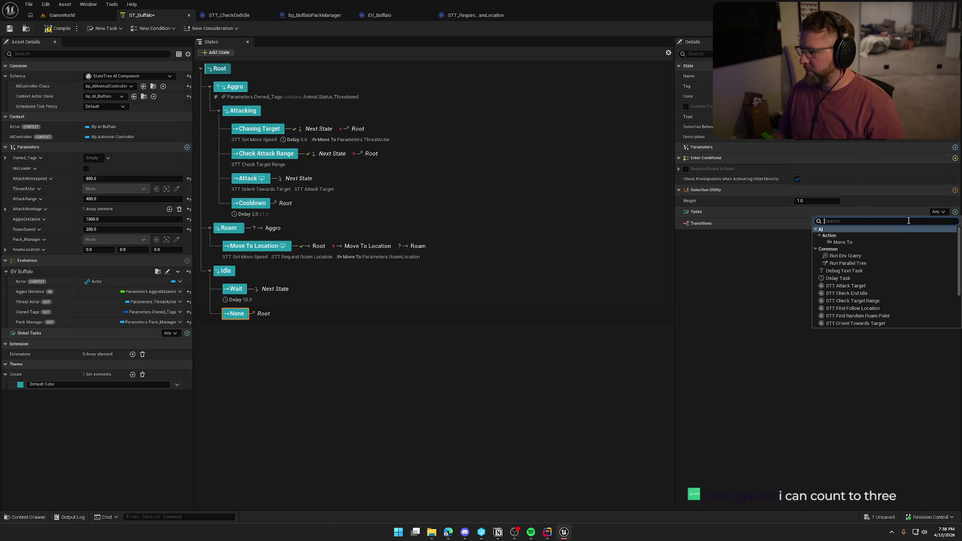
pyautogui.click(847, 293)
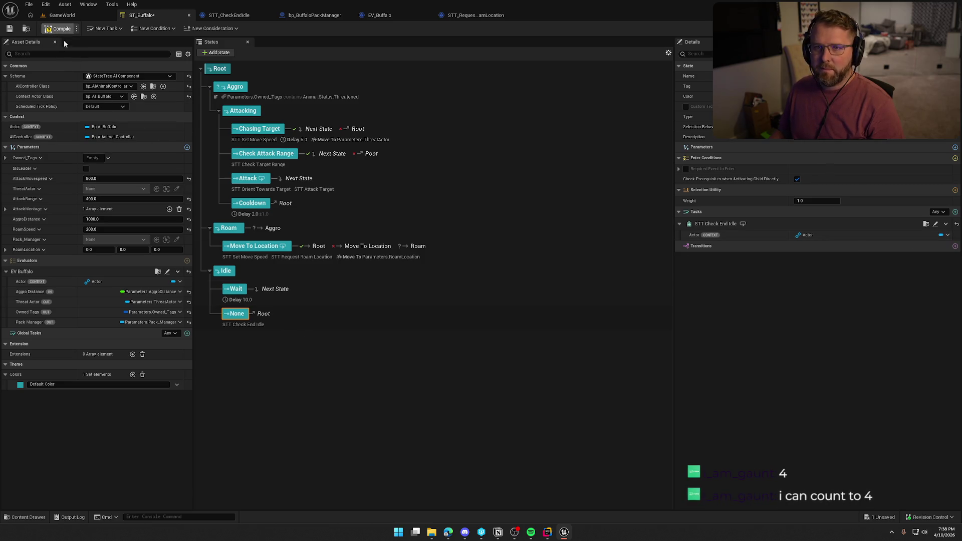
pyautogui.click(474, 15)
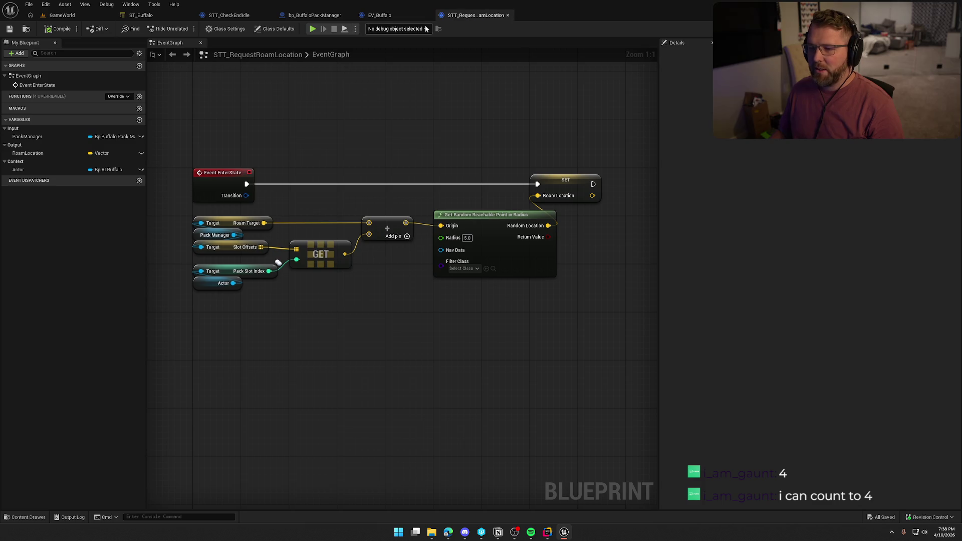
# Return to STT_CheckEndIdle and add a new variable named LocationToCheck
pyautogui.click(407, 14)
pyautogui.click(315, 15)
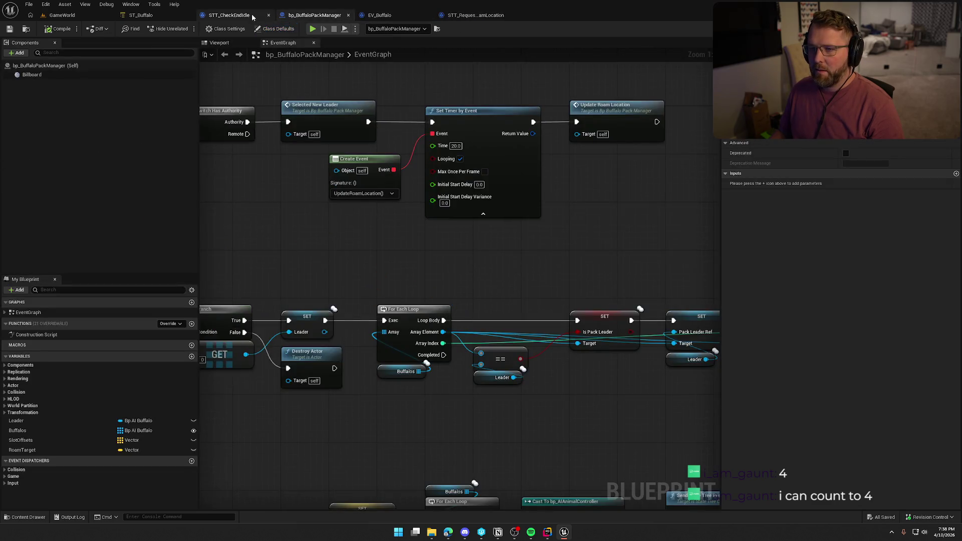
pyautogui.click(236, 16)
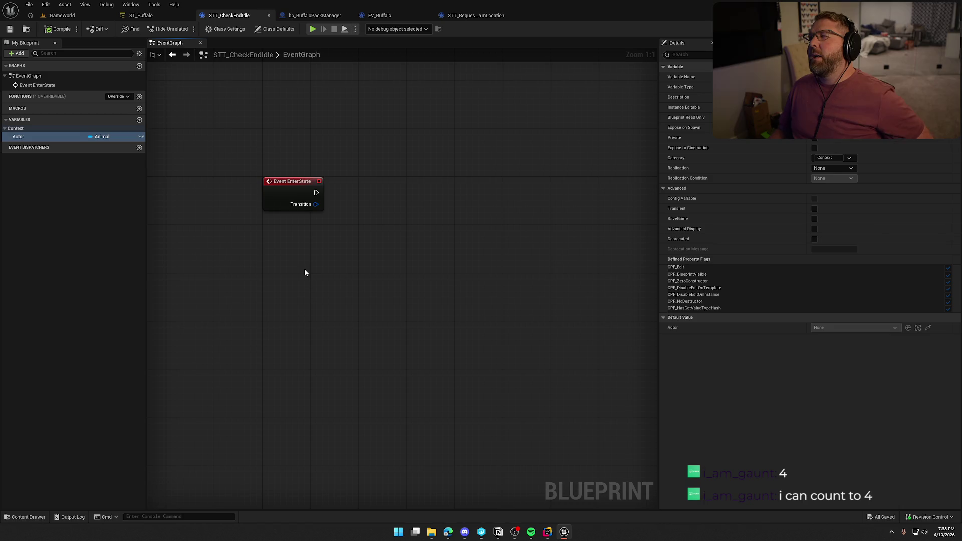
pyautogui.click(140, 120)
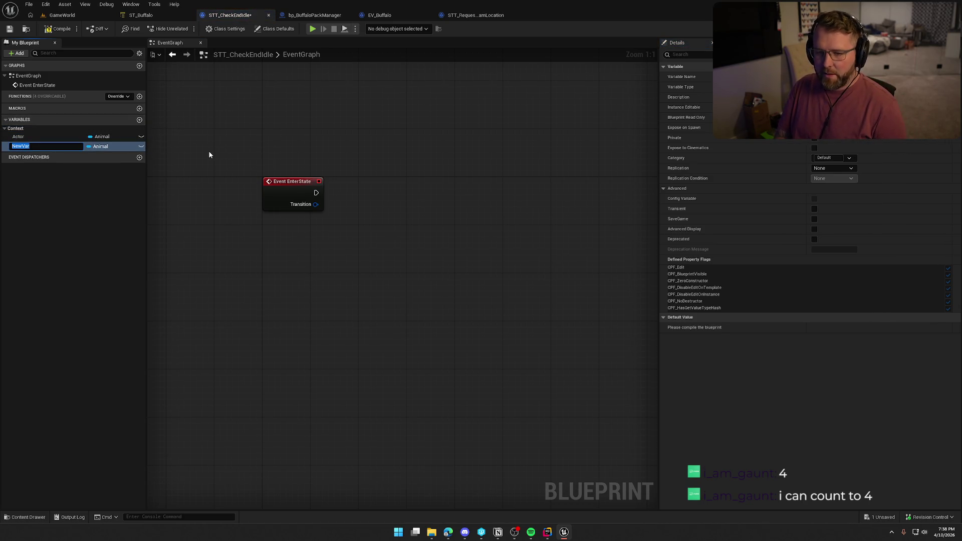
pyautogui.press('BackSpace')
pyautogui.press('BackSpace')
pyautogui.press('BackSpace')
pyautogui.write('LocationToCheck')
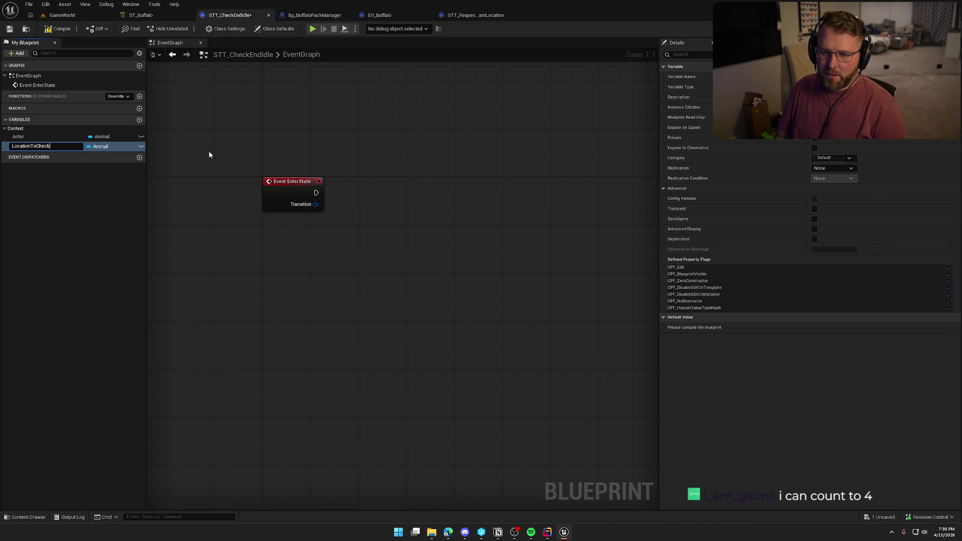
pyautogui.press('Return')
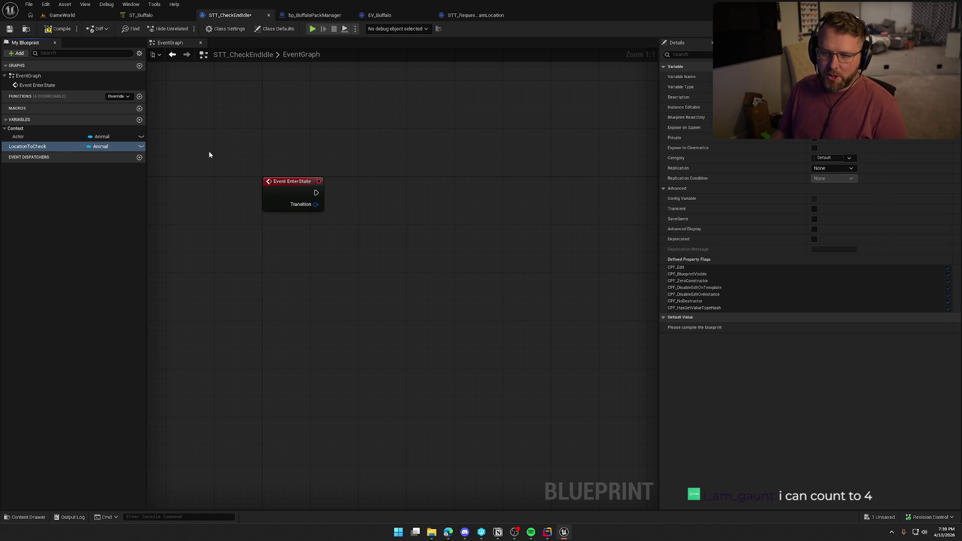
# Make LocationToCheck a Vector in the Input category
pyautogui.click(95, 147)
pyautogui.click(121, 229)
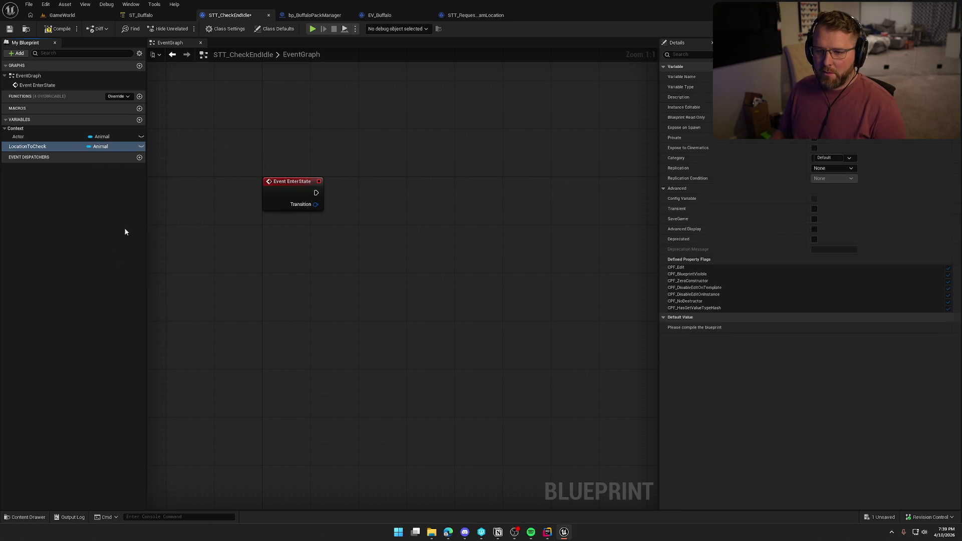
pyautogui.click(834, 169)
pyautogui.write('Input')
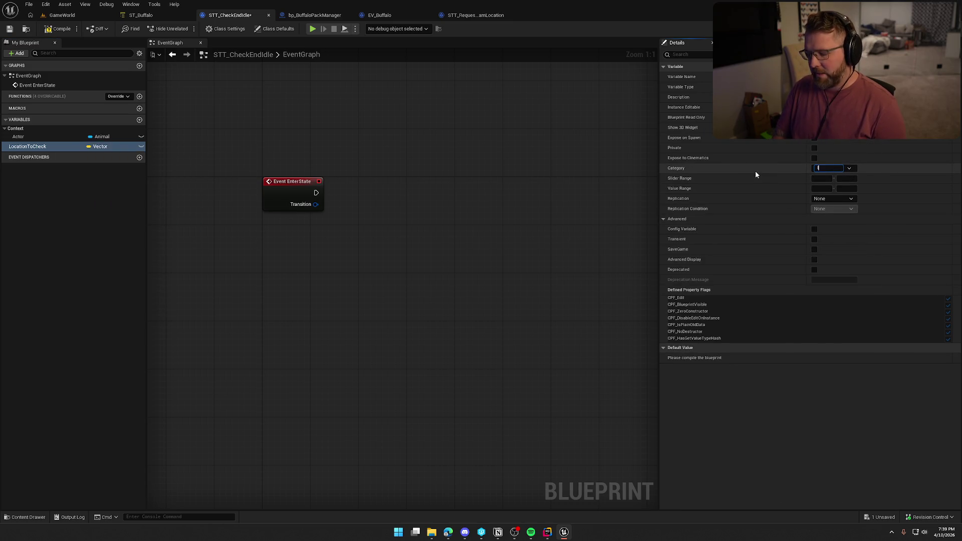
pyautogui.press('Return')
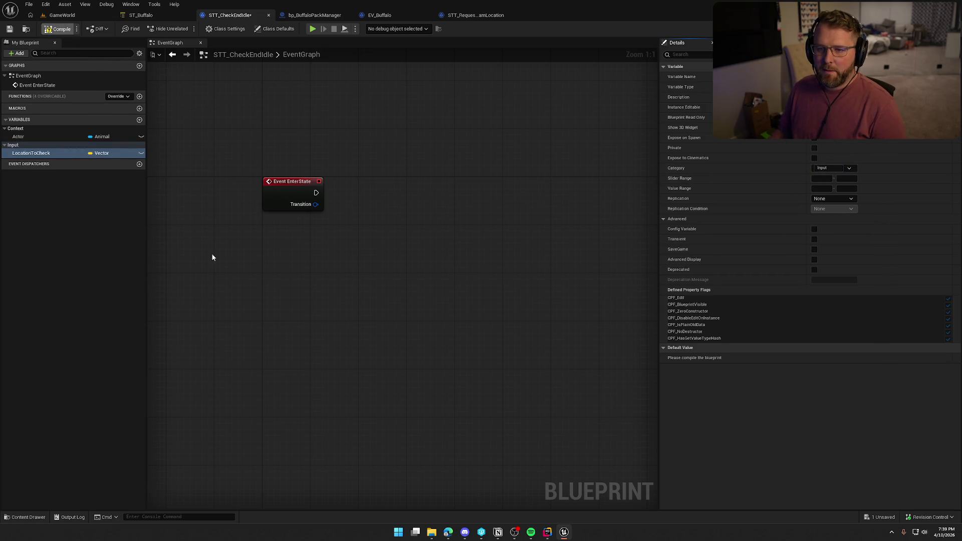
# Place Actor and LocationToCheck getters plus a Get Actor Location node in the EventGraph
pyautogui.moveTo(31, 137)
pyautogui.mouseDown()
pyautogui.moveTo(318, 233)
pyautogui.moveTo(278, 236)
pyautogui.moveTo(354, 240)
pyautogui.mouseUp()
pyautogui.write('get actor loca')
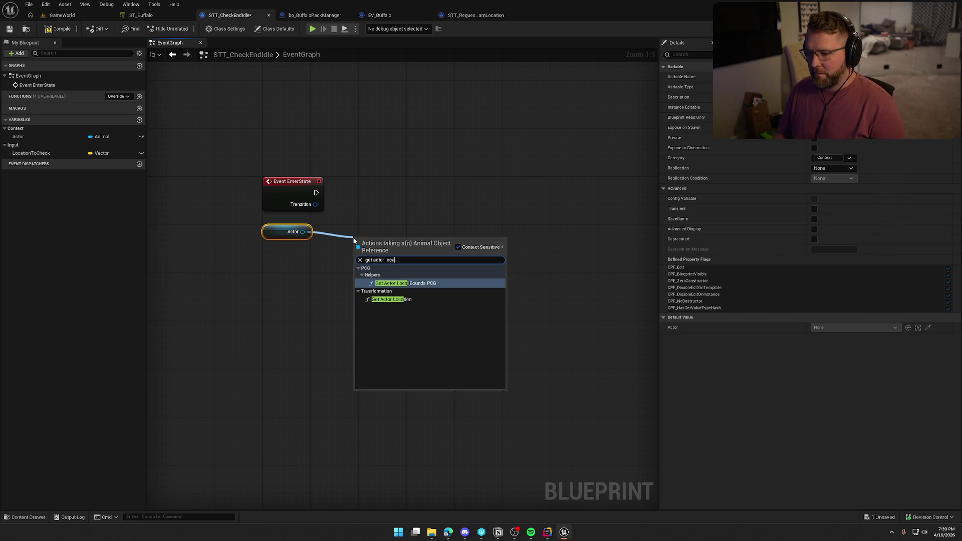
pyautogui.click(380, 299)
pyautogui.moveTo(398, 256)
pyautogui.mouseDown()
pyautogui.moveTo(350, 242)
pyautogui.moveTo(350, 228)
pyautogui.mouseUp()
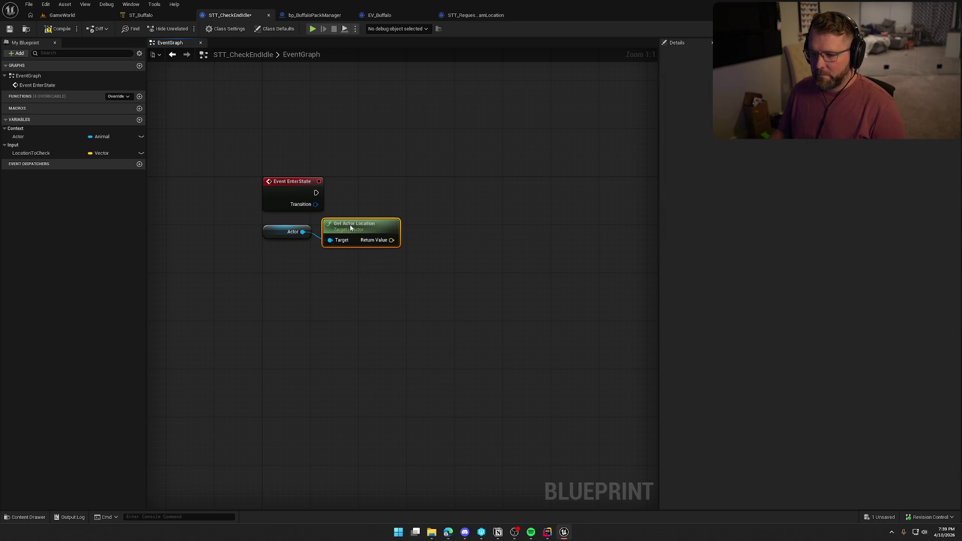
pyautogui.moveTo(31, 153)
pyautogui.mouseDown()
pyautogui.moveTo(218, 263)
pyautogui.moveTo(295, 258)
pyautogui.mouseUp()
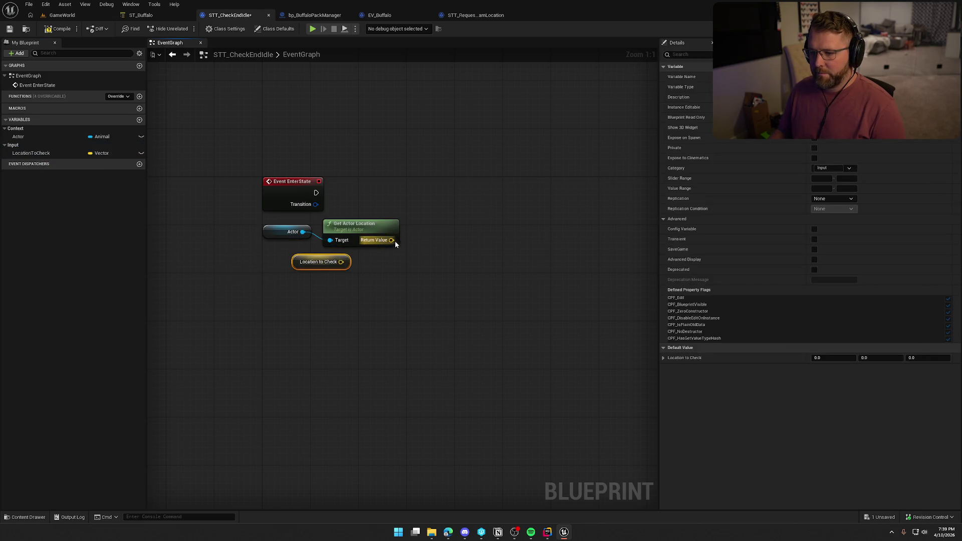
# Add a Distance (Vector) node between the actor location and Location to Check
pyautogui.moveTo(393, 241); pyautogui.dragTo(417, 249)
pyautogui.write('nearly')
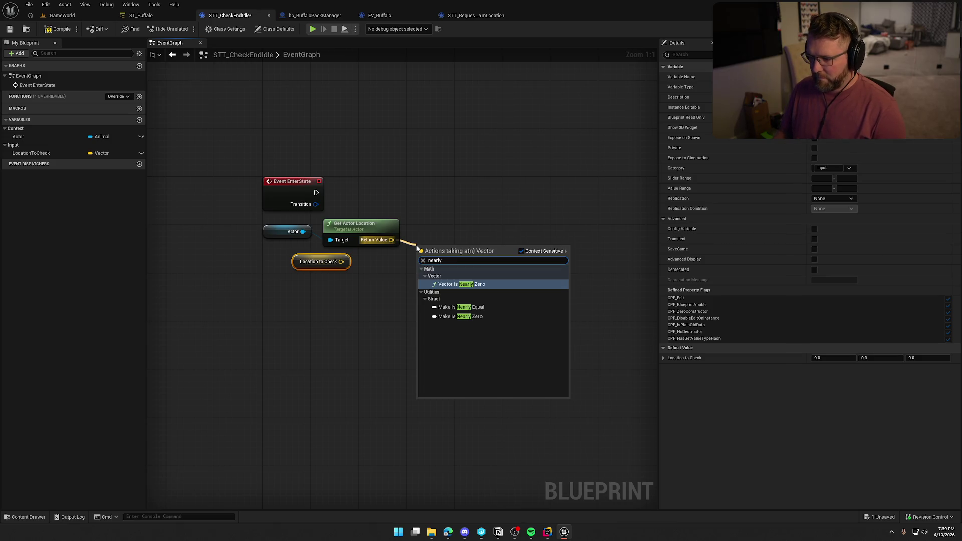
pyautogui.moveTo(374, 242); pyautogui.dragTo(434, 245)
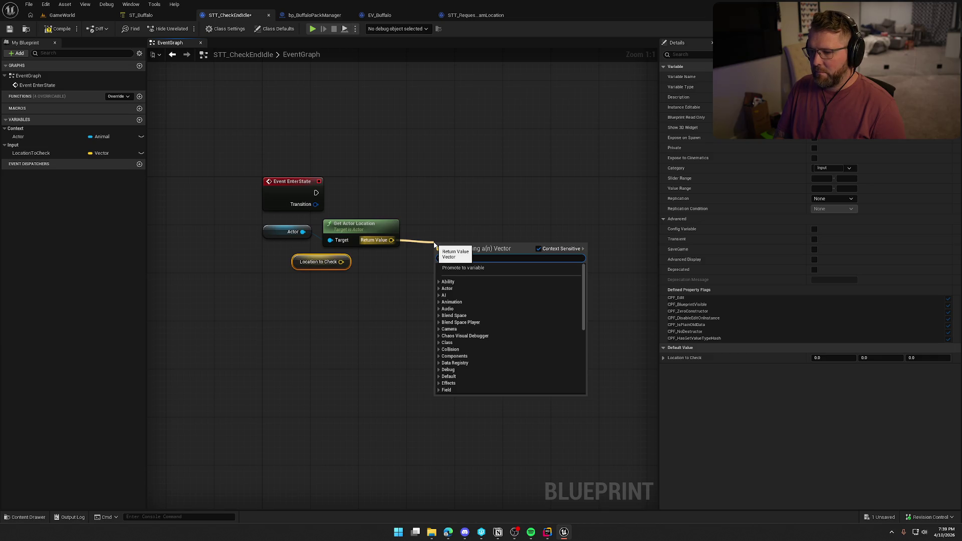
pyautogui.write('distance')
pyautogui.click(485, 281)
pyautogui.moveTo(438, 269)
pyautogui.mouseDown()
pyautogui.moveTo(356, 280)
pyautogui.moveTo(347, 256)
pyautogui.mouseUp()
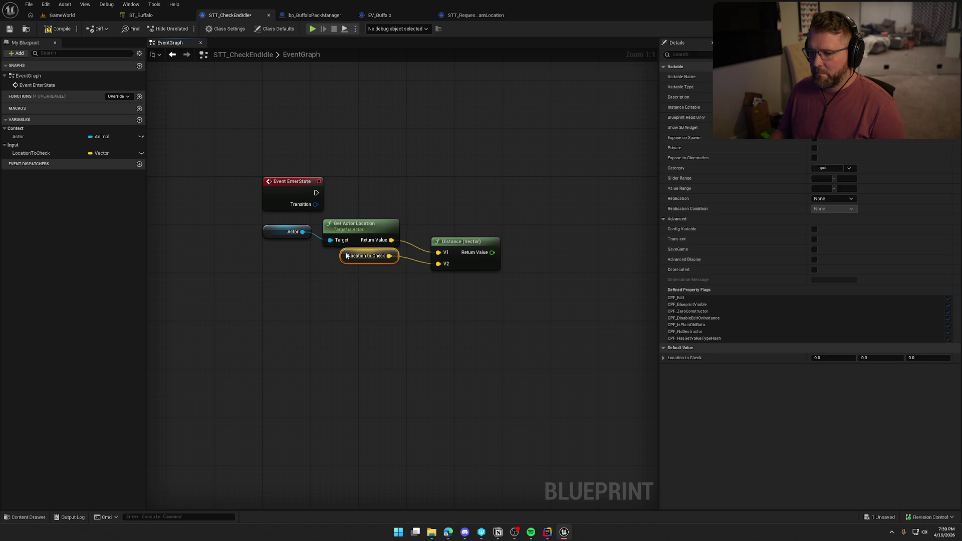
# Compare the distance with a <= 10.0 node wired into a Branch
pyautogui.moveTo(446, 246)
pyautogui.mouseDown()
pyautogui.moveTo(421, 233)
pyautogui.moveTo(490, 245)
pyautogui.mouseUp()
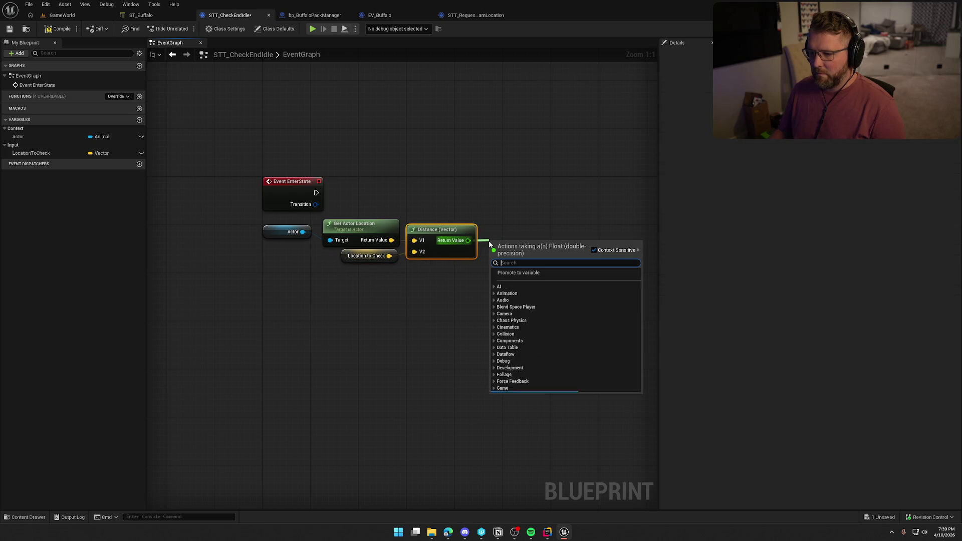
pyautogui.write('<=')
pyautogui.press('Return')
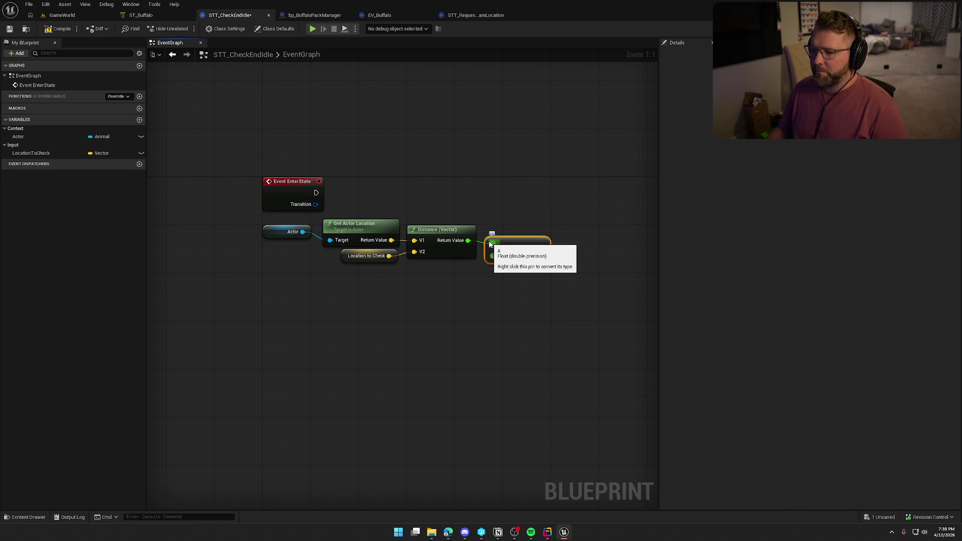
pyautogui.write('10')
pyautogui.press('Return')
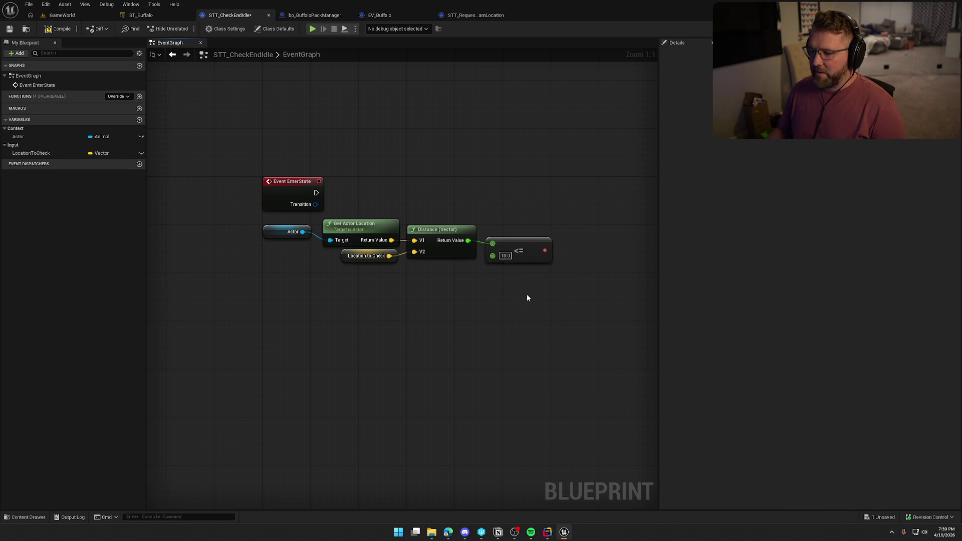
pyautogui.click(540, 205)
pyautogui.moveTo(546, 229)
pyautogui.mouseDown()
pyautogui.moveTo(545, 251)
pyautogui.moveTo(317, 193)
pyautogui.mouseUp()
pyautogui.moveTo(584, 205); pyautogui.dragTo(599, 180)
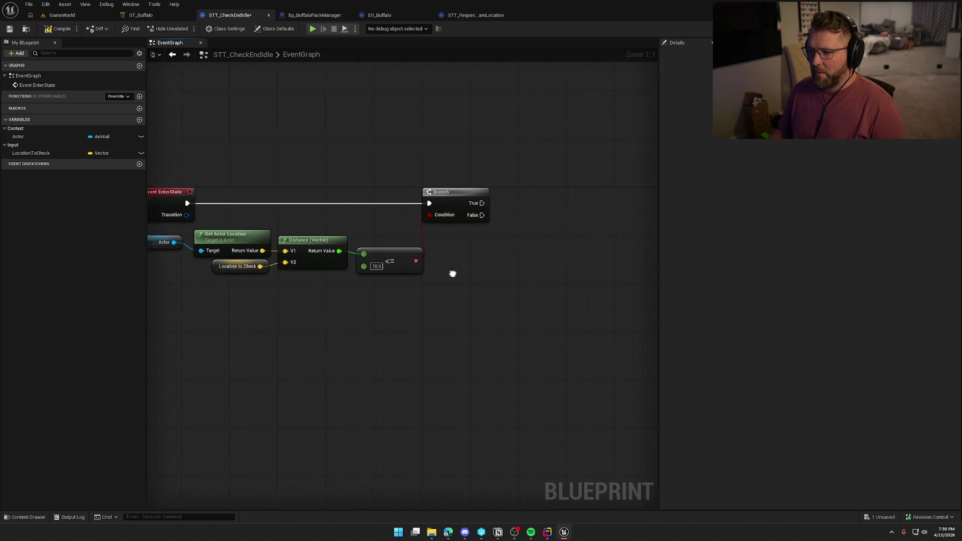
# Connect EnterState to a Finish Task node and delete the Branch
pyautogui.moveTo(221, 180); pyautogui.dragTo(571, 190)
pyautogui.write('finish')
pyautogui.press('Return')
pyautogui.click(504, 195)
pyautogui.press('Delete')
pyautogui.moveTo(605, 200); pyautogui.dragTo(490, 176)
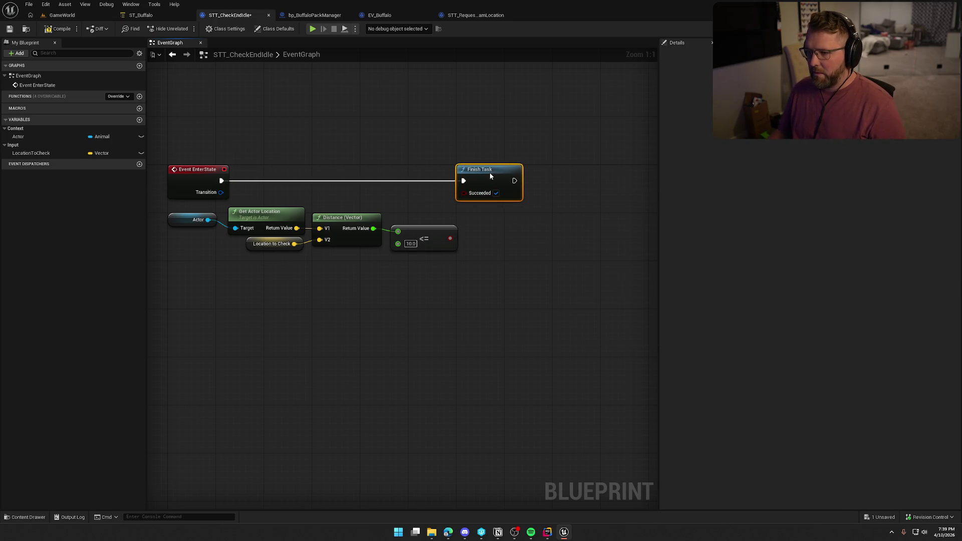
pyautogui.moveTo(490, 247); pyautogui.dragTo(512, 252)
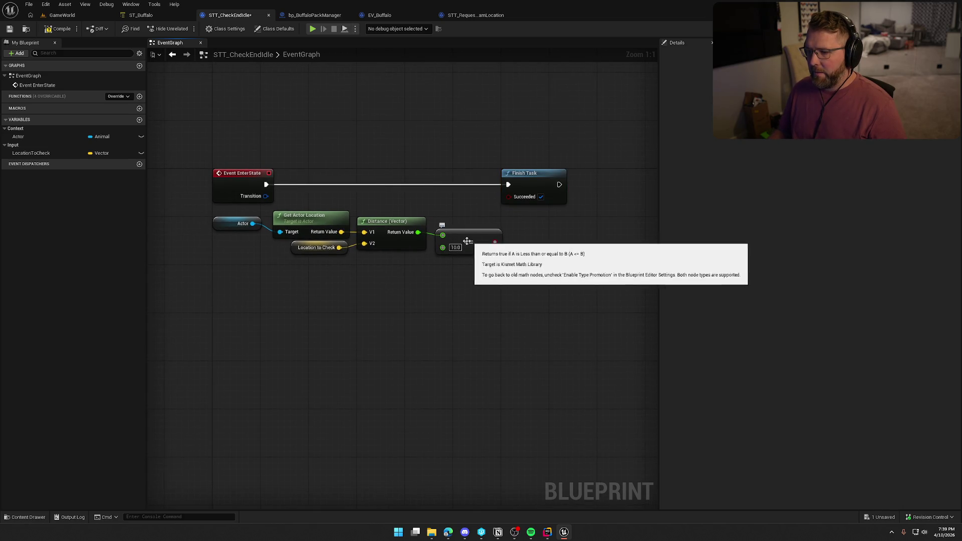
# Replace the <= node with a greater-than 10.0 comparison and save the task
pyautogui.click(476, 257)
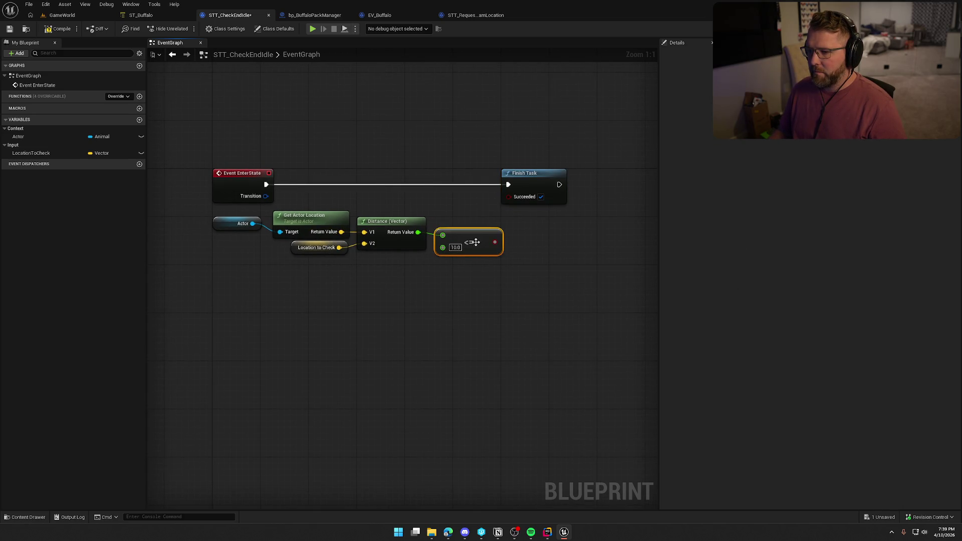
pyautogui.press('Delete')
pyautogui.moveTo(418, 232); pyautogui.dragTo(455, 237)
pyautogui.write('>')
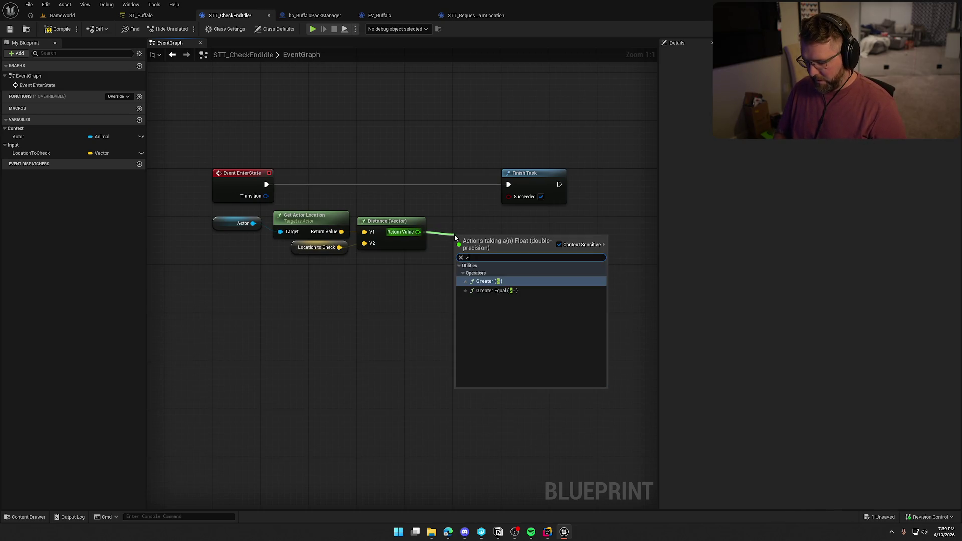
pyautogui.press('Return')
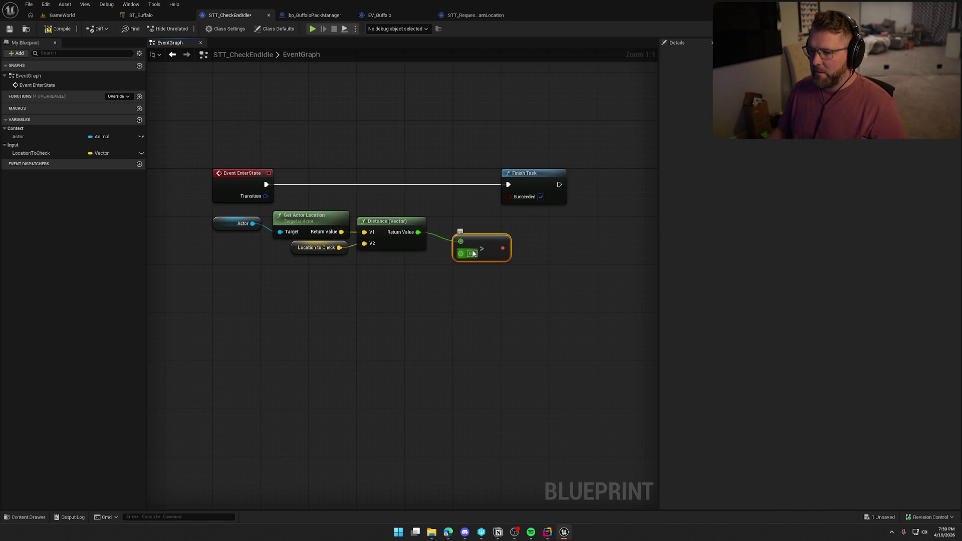
pyautogui.click(471, 254)
pyautogui.write('10')
pyautogui.press('Return')
pyautogui.moveTo(506, 251)
pyautogui.mouseDown()
pyautogui.moveTo(506, 209)
pyautogui.moveTo(495, 233)
pyautogui.moveTo(509, 196)
pyautogui.mouseUp()
pyautogui.moveTo(464, 235); pyautogui.dragTo(472, 239)
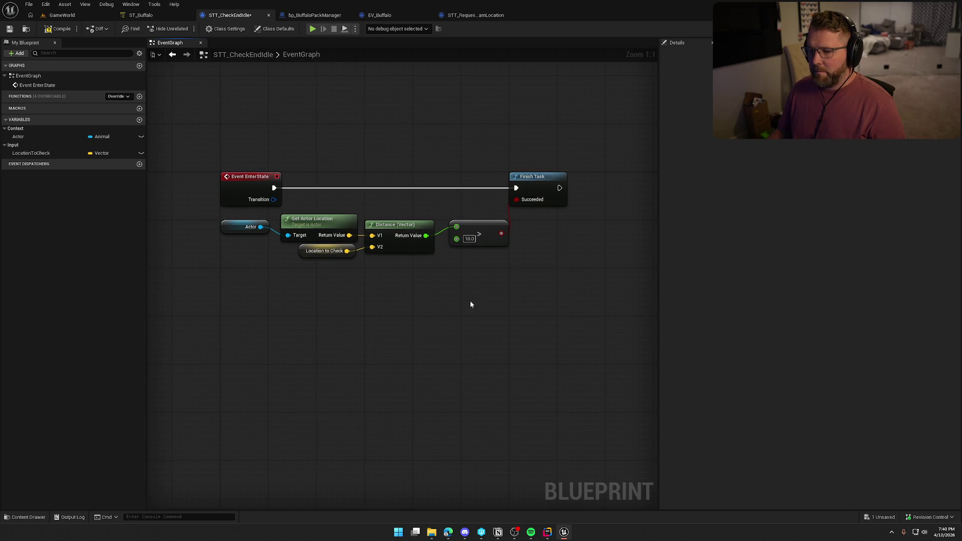
pyautogui.hotkey('ctrl', 's')
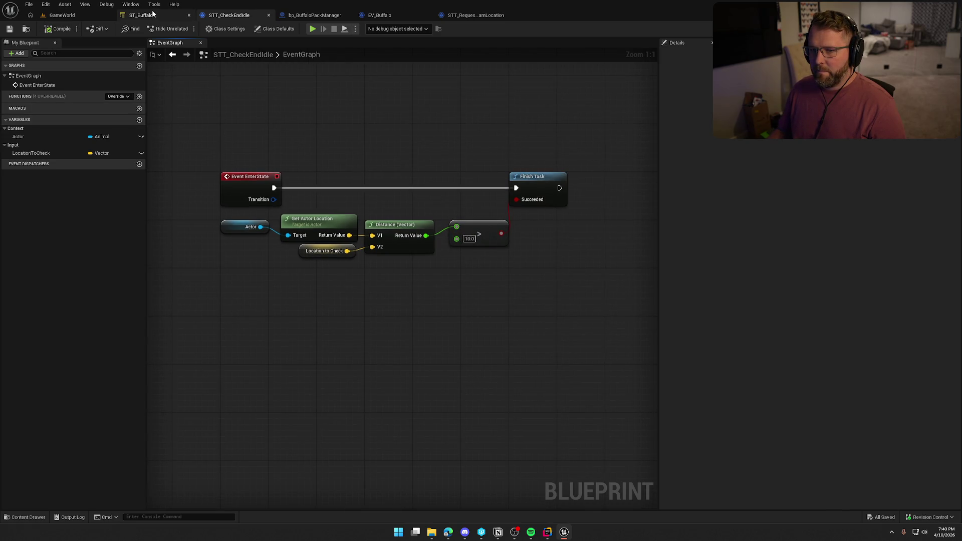
pyautogui.click(140, 15)
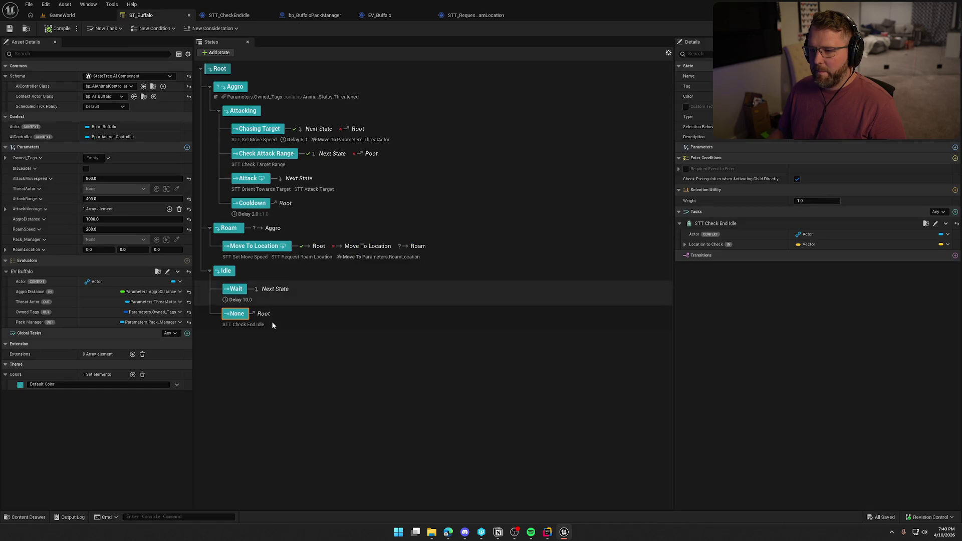
# Bind Location to Check to the RoamLocation parameter
pyautogui.click(947, 245)
pyautogui.moveTo(906, 274)
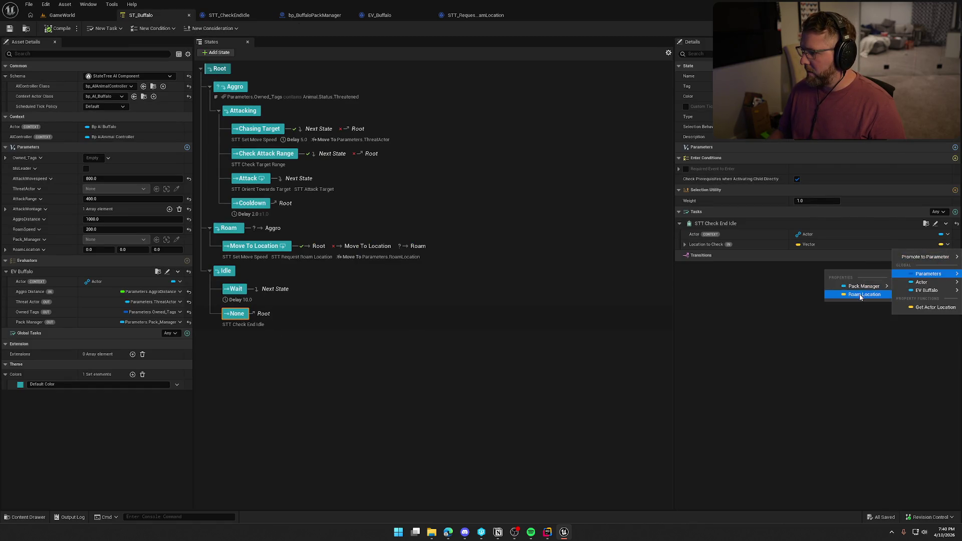
pyautogui.click(865, 295)
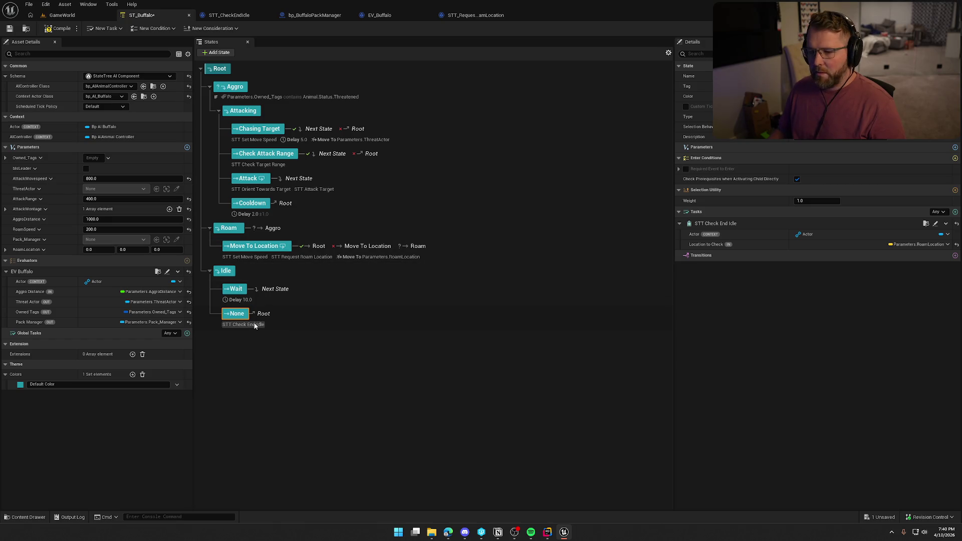
# Add an On State Succeeded transition going to Roam
pyautogui.click(955, 256)
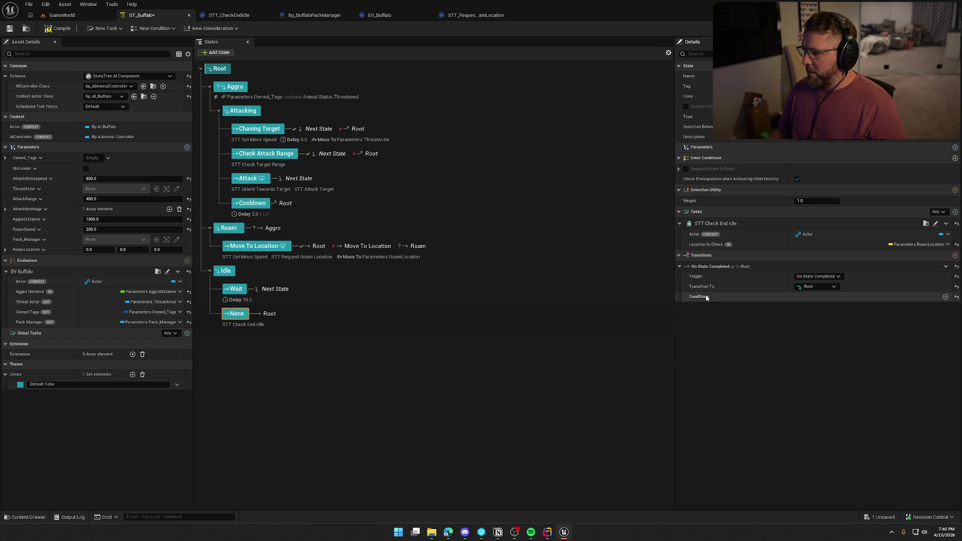
pyautogui.click(827, 277)
pyautogui.click(831, 291)
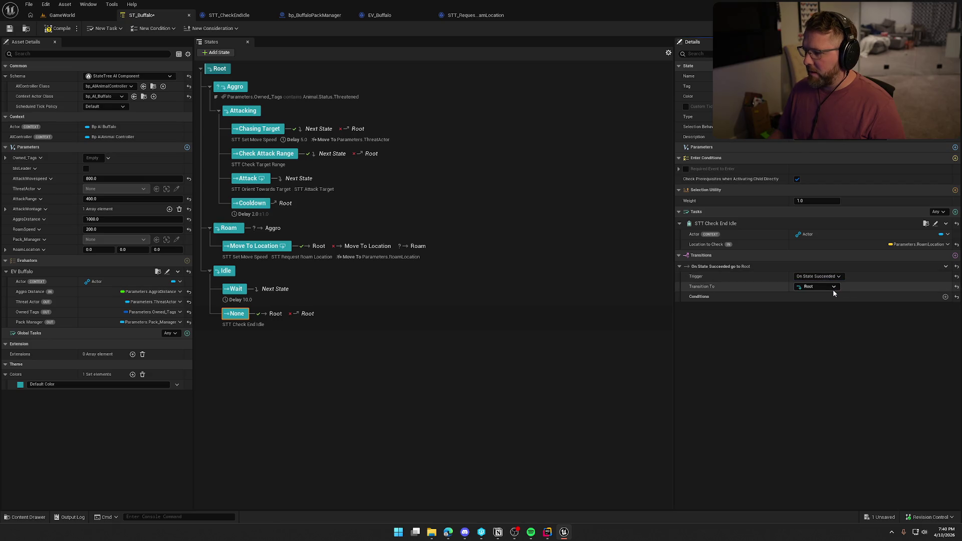
pyautogui.click(816, 287)
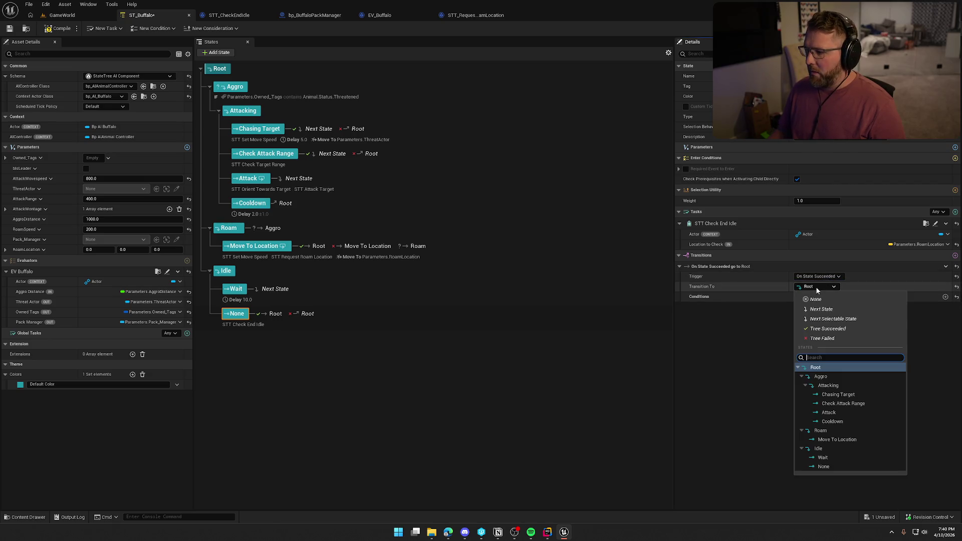
pyautogui.click(822, 431)
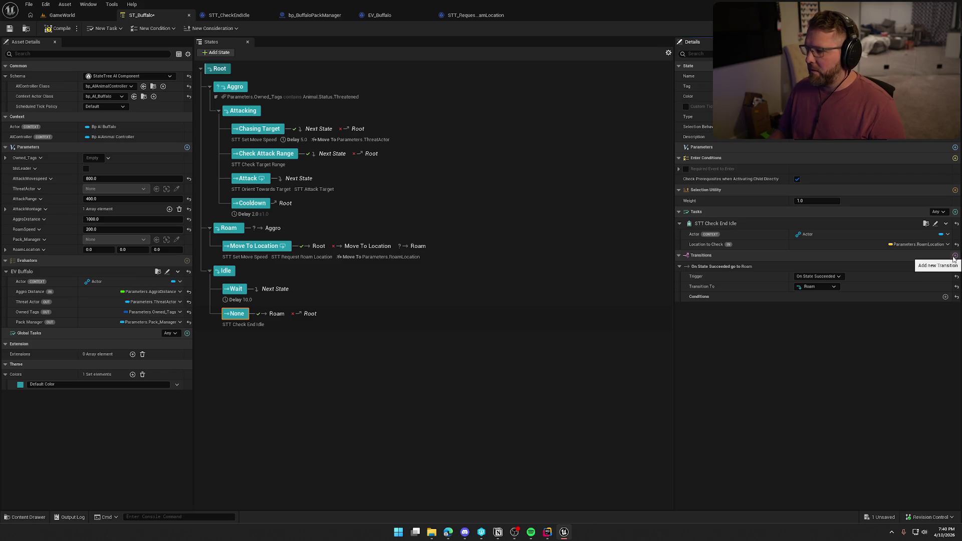
# Add an On State Failed transition going to Idle, then compile and save
pyautogui.click(955, 257)
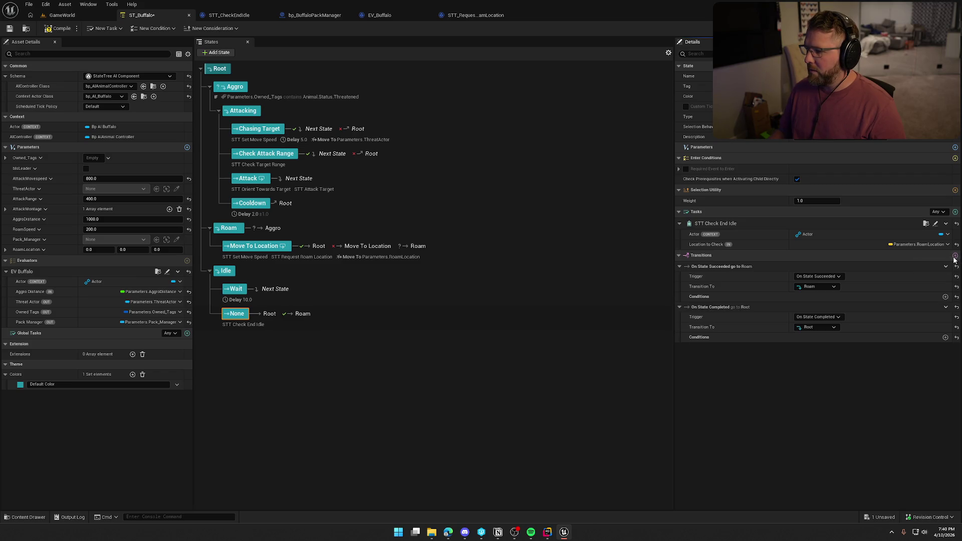
pyautogui.click(821, 319)
pyautogui.click(822, 339)
pyautogui.click(822, 329)
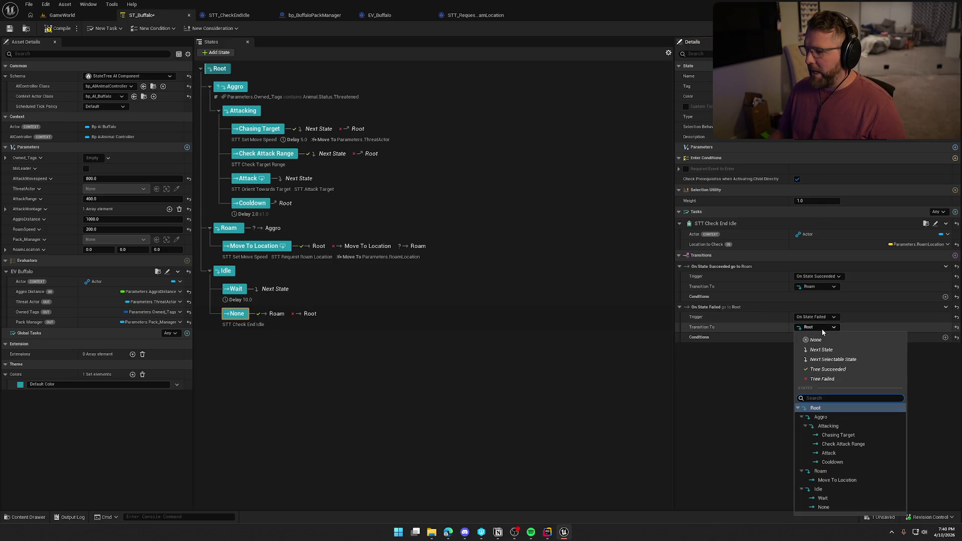
pyautogui.click(829, 488)
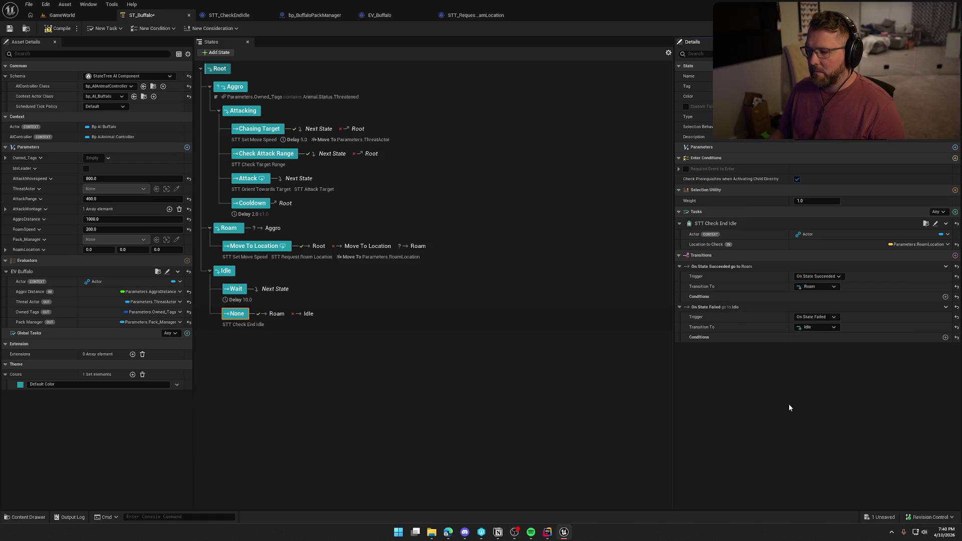
pyautogui.click(70, 32)
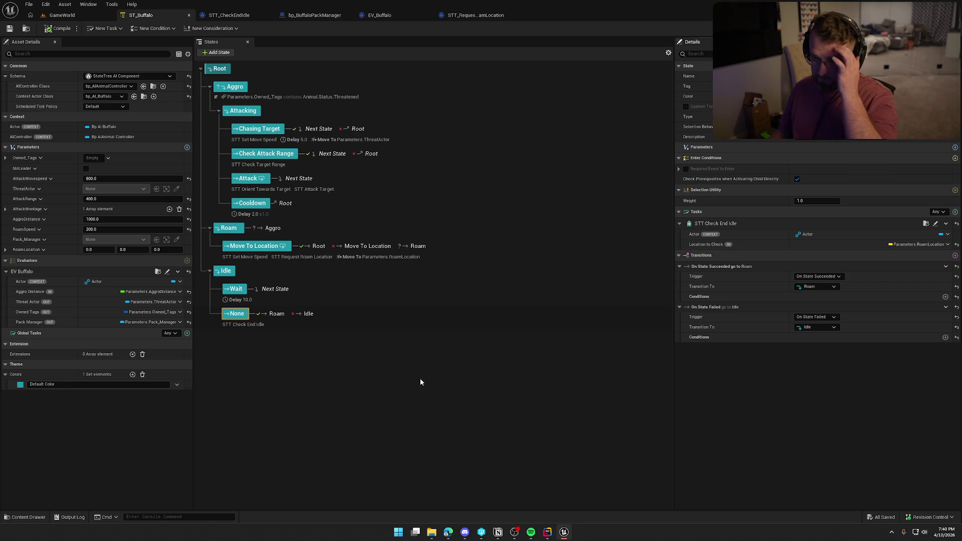
# Point Move To Location's On State Failed transition at Idle and save ST_Buffalo
pyautogui.click(356, 249)
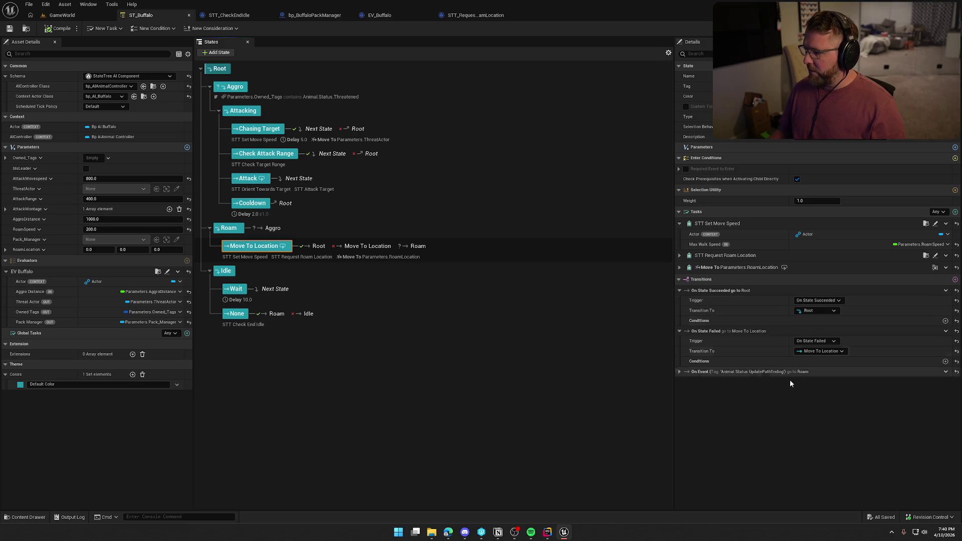
pyautogui.click(828, 351)
pyautogui.click(819, 320)
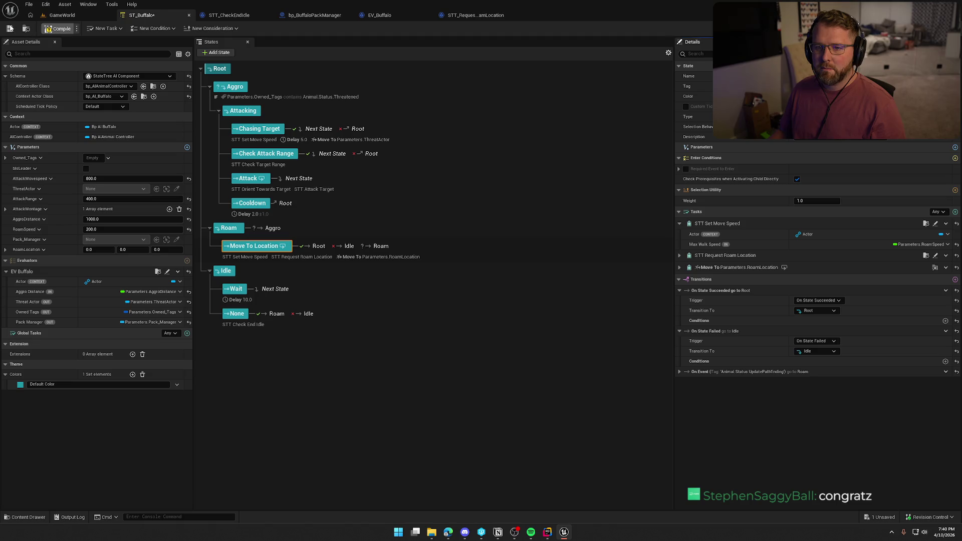
pyautogui.click(10, 28)
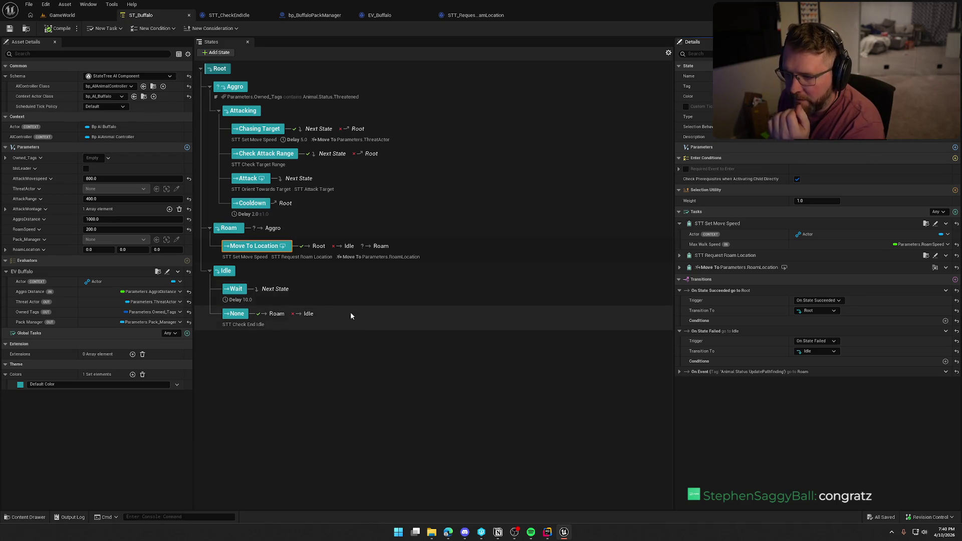
# Copy Roam's On Tick transition to Aggro into a new Idle transition and save ST_Buffalo
pyautogui.click(289, 230)
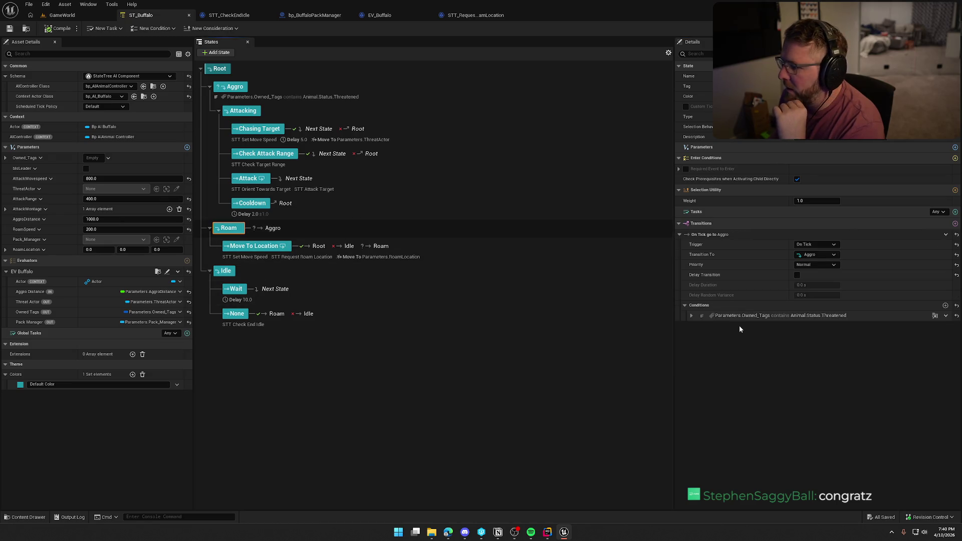
pyautogui.rightClick(711, 236)
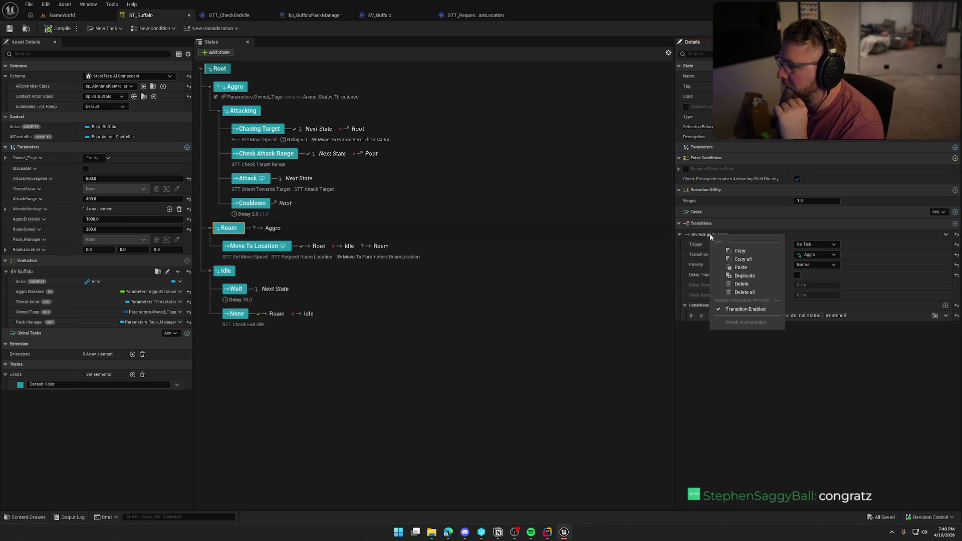
pyautogui.click(729, 249)
pyautogui.click(241, 272)
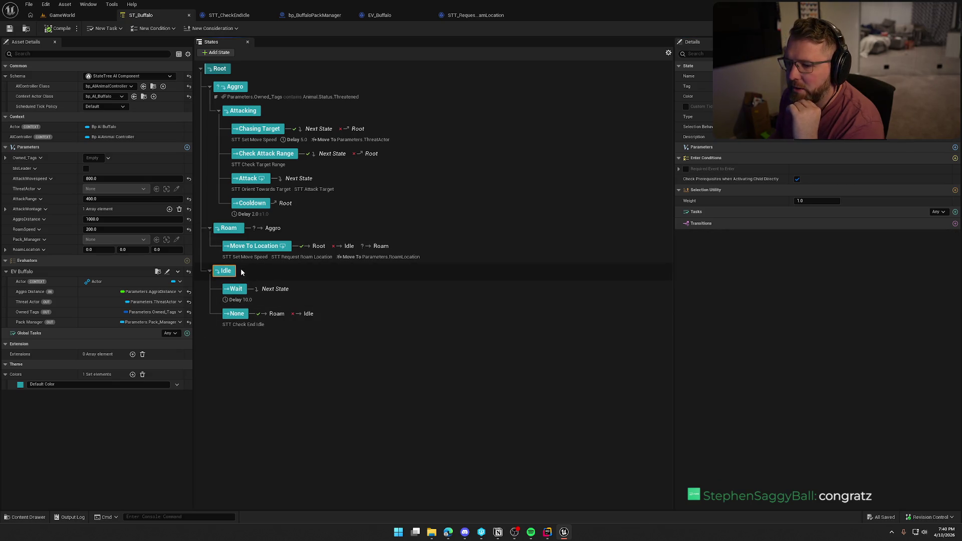
pyautogui.rightClick(700, 228)
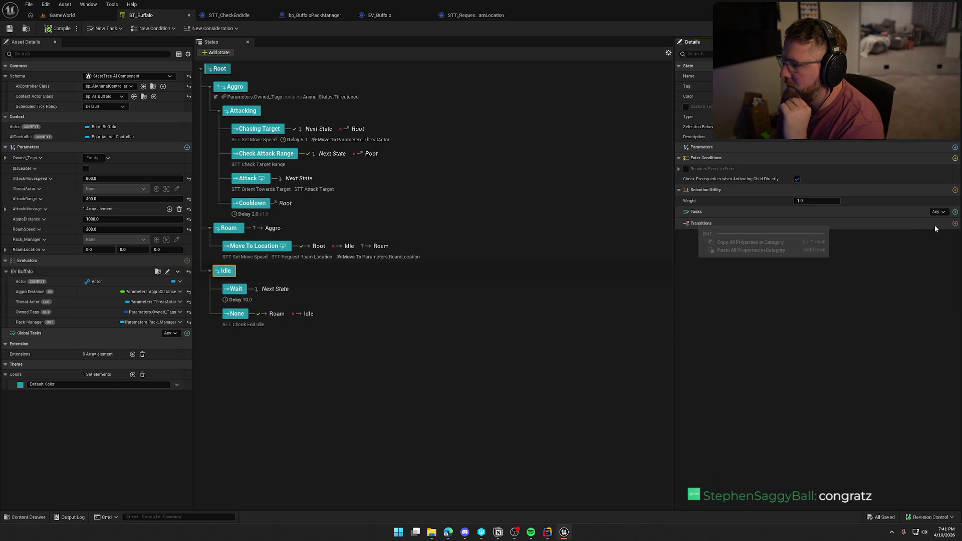
pyautogui.click(955, 223)
pyautogui.rightClick(707, 235)
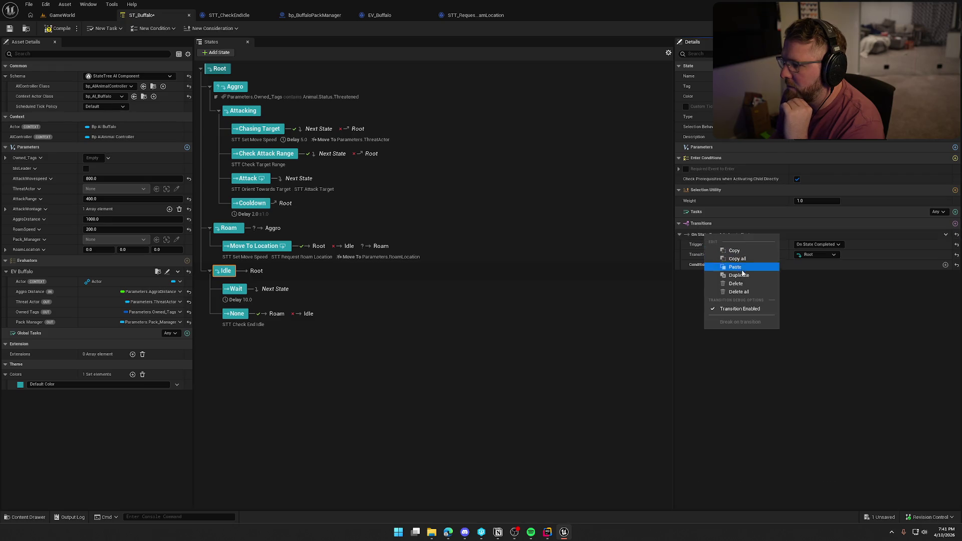
pyautogui.click(741, 268)
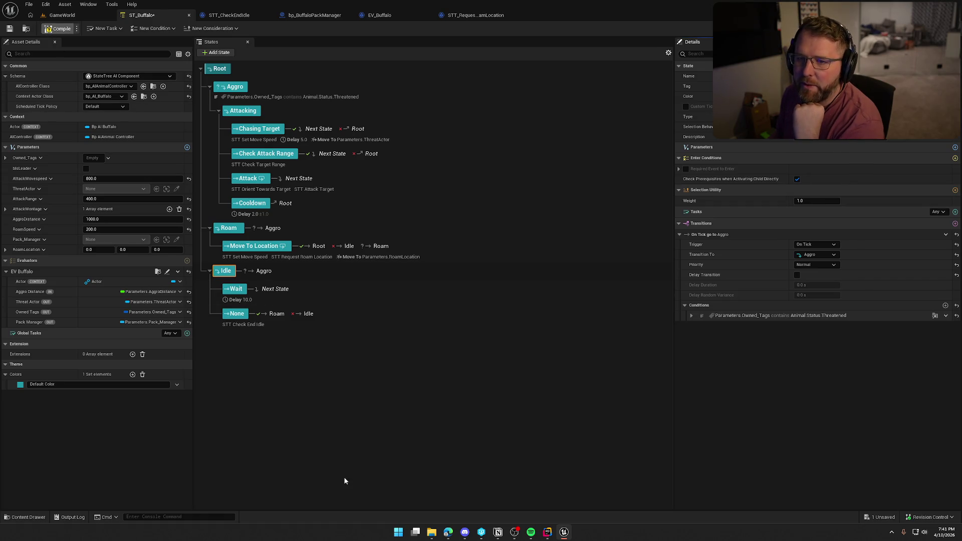
pyautogui.hotkey('ctrl', 's')
# Switch to the GameWorld level and start a play-in-editor session
pyautogui.click(64, 16)
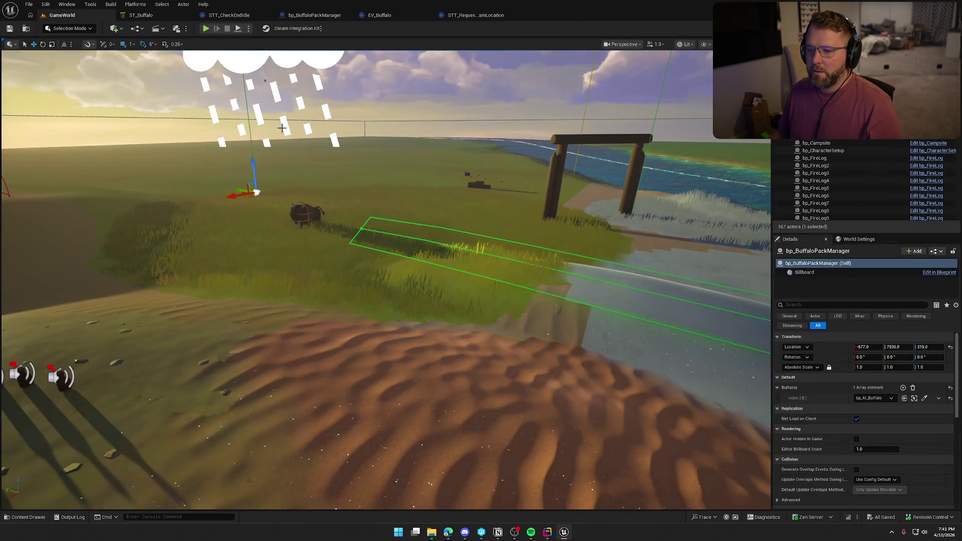
pyautogui.scroll(2, 282, 128)
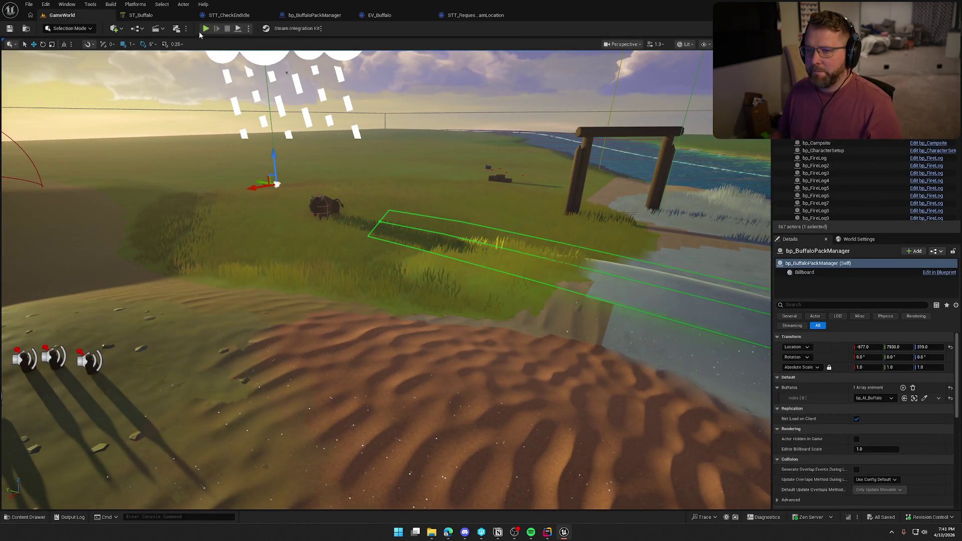
pyautogui.click(205, 28)
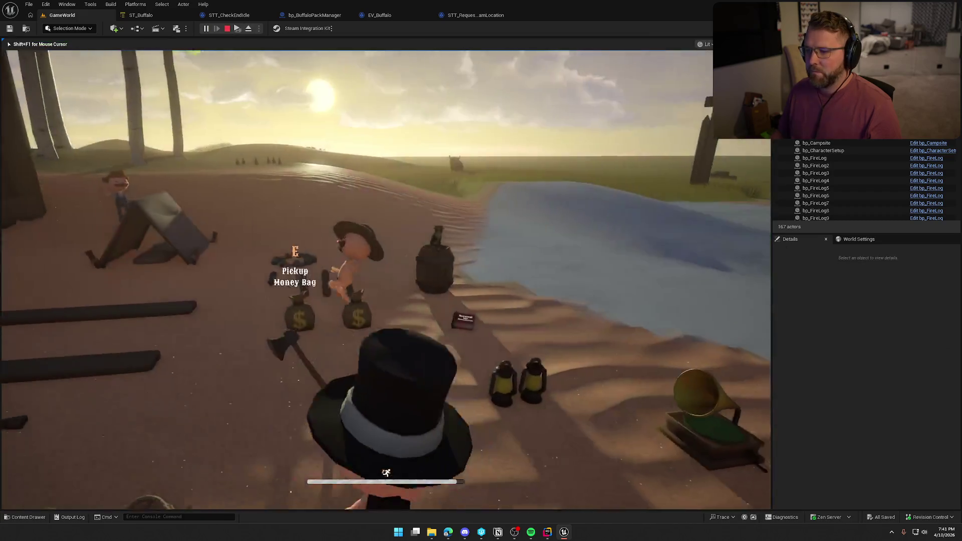
# Walk and sprint the character around the buffalo area, then stop the play session
pyautogui.press('w')
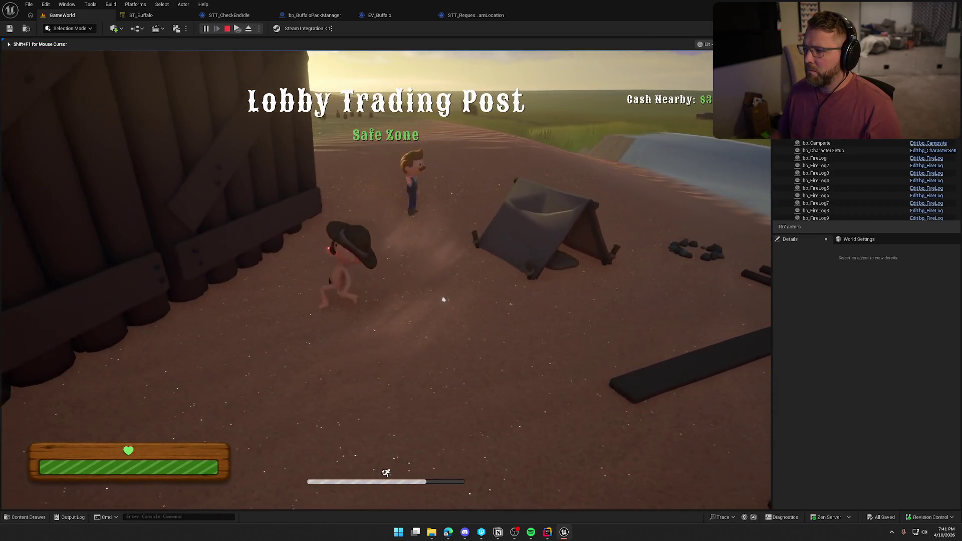
pyautogui.press('w')
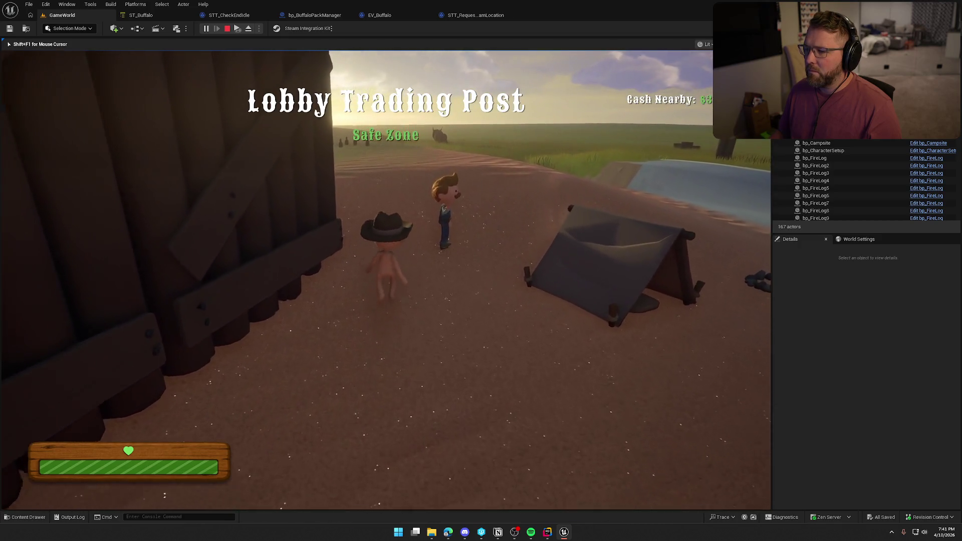
pyautogui.press('s')
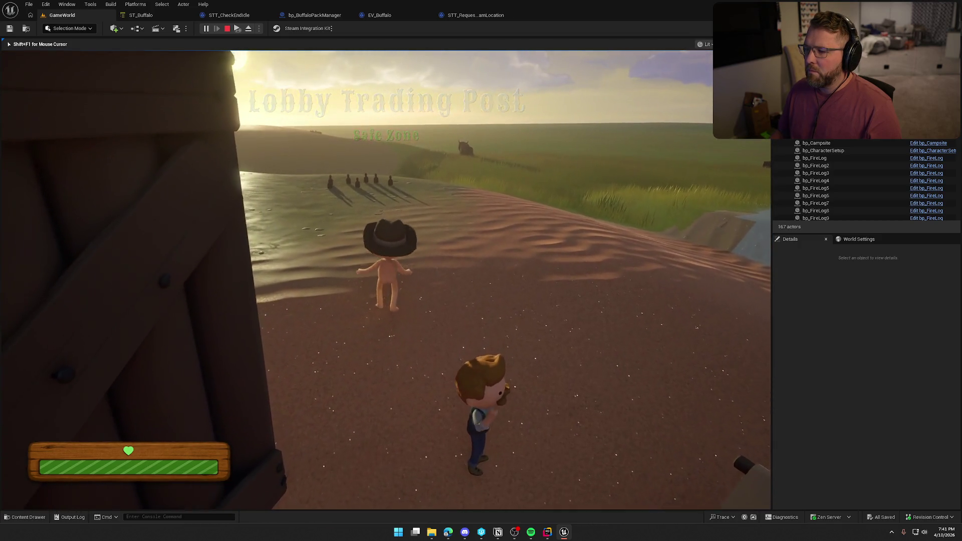
pyautogui.press('w')
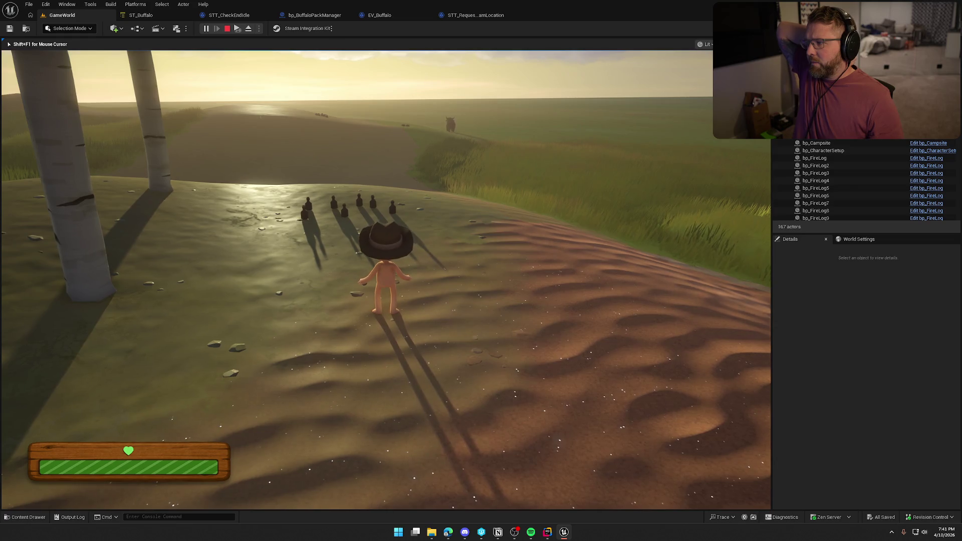
pyautogui.hotkey('shift', 'w')
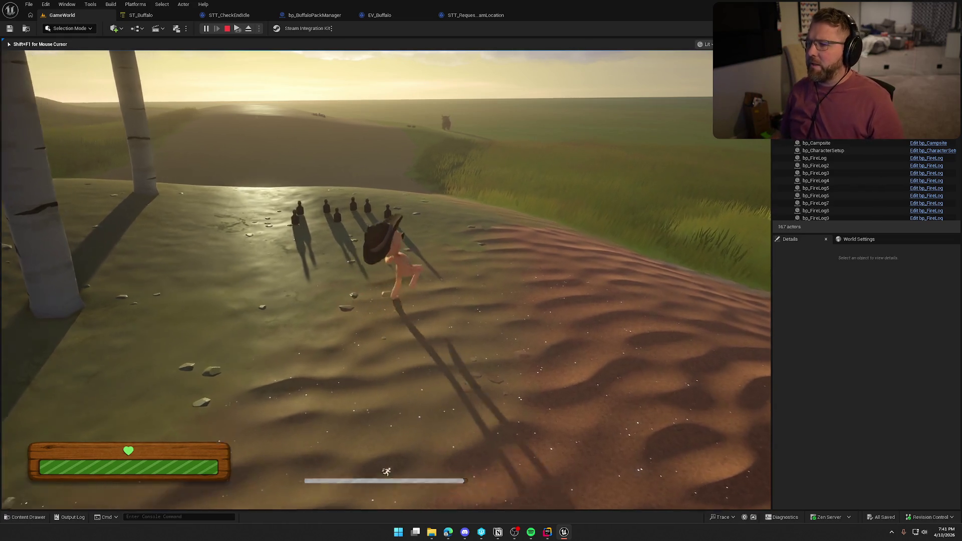
pyautogui.press('w')
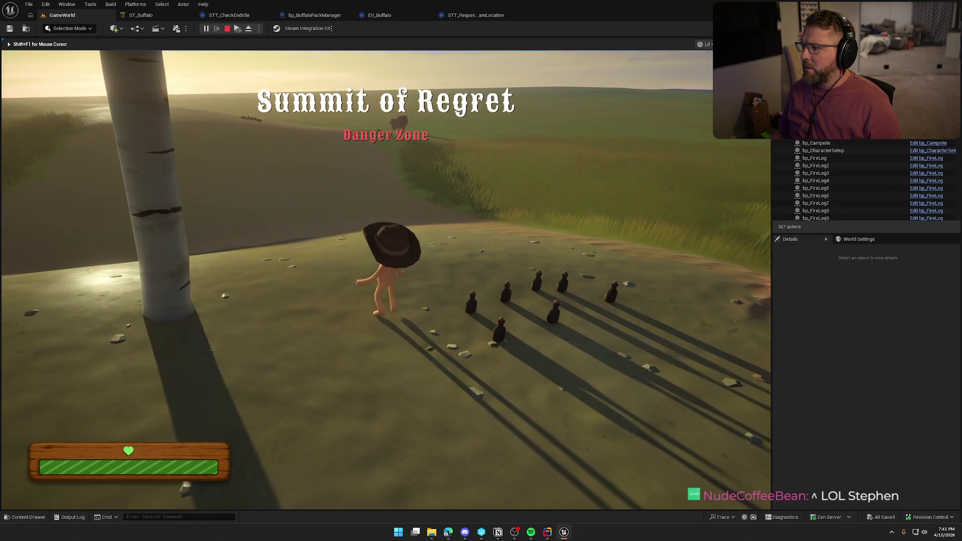
pyautogui.press('a')
pyautogui.press('a')
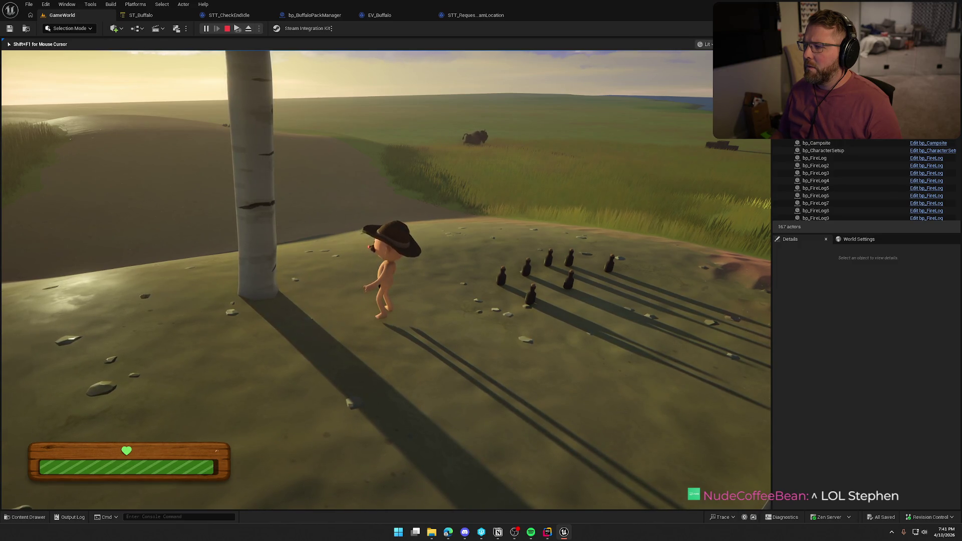
pyautogui.press('a')
pyautogui.press('w')
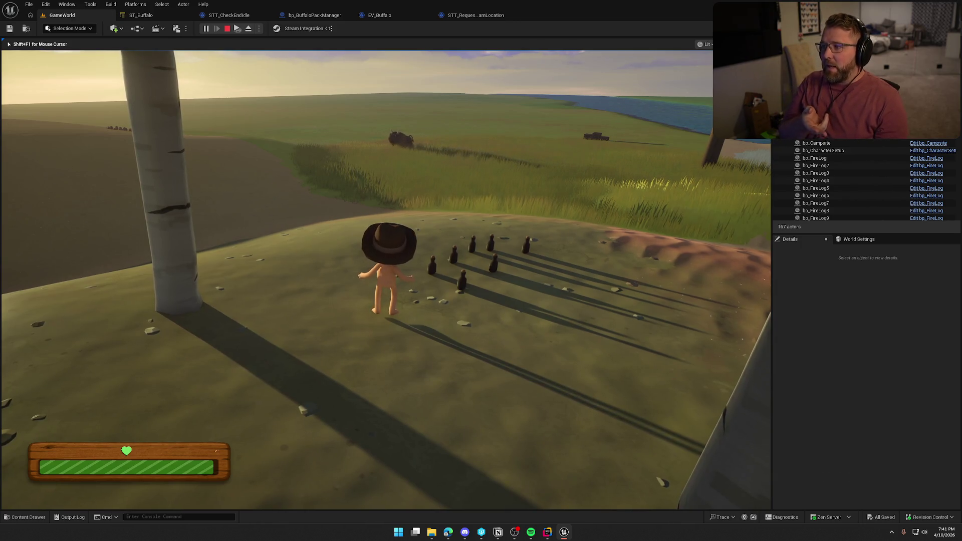
pyautogui.press('w')
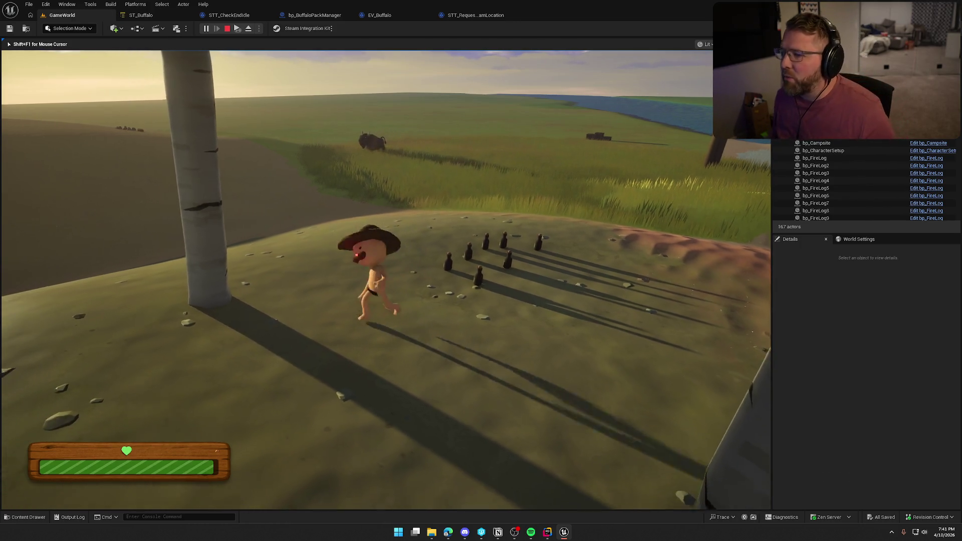
pyautogui.press('Escape')
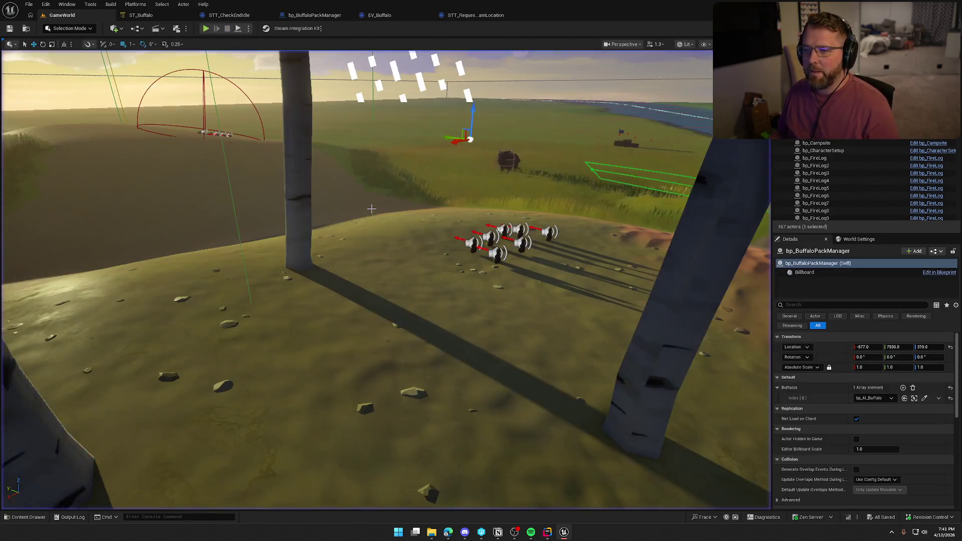
# Back in ST_Buffalo, select the Wait state and expand its Delay 10.0 task settings
pyautogui.click(141, 15)
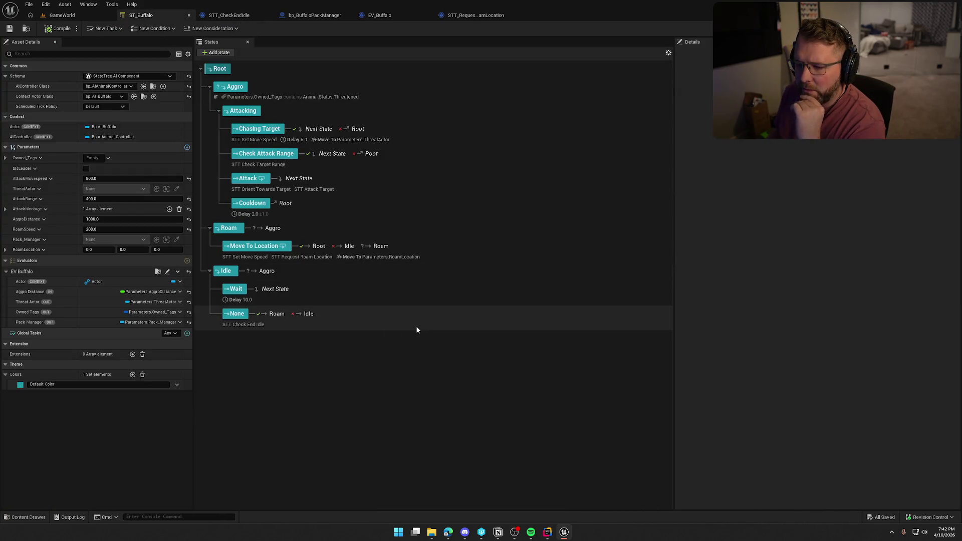
pyautogui.click(271, 293)
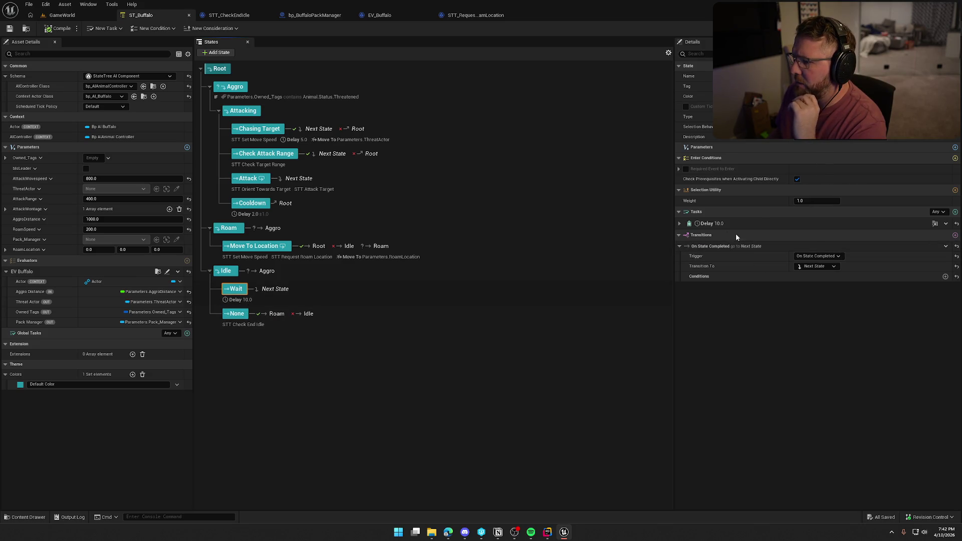
pyautogui.click(680, 224)
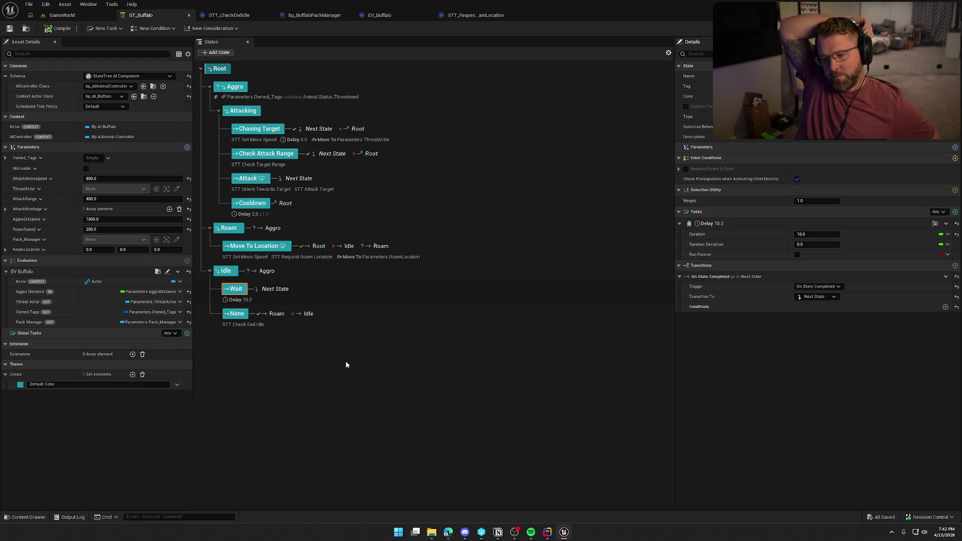
# Rename the None state under Idle to 'Check For Idle End'
pyautogui.click(240, 325)
pyautogui.press('F2')
pyautogui.write('Check')
pyautogui.press('Return')
pyautogui.write('For Idle End')
pyautogui.press('Return')
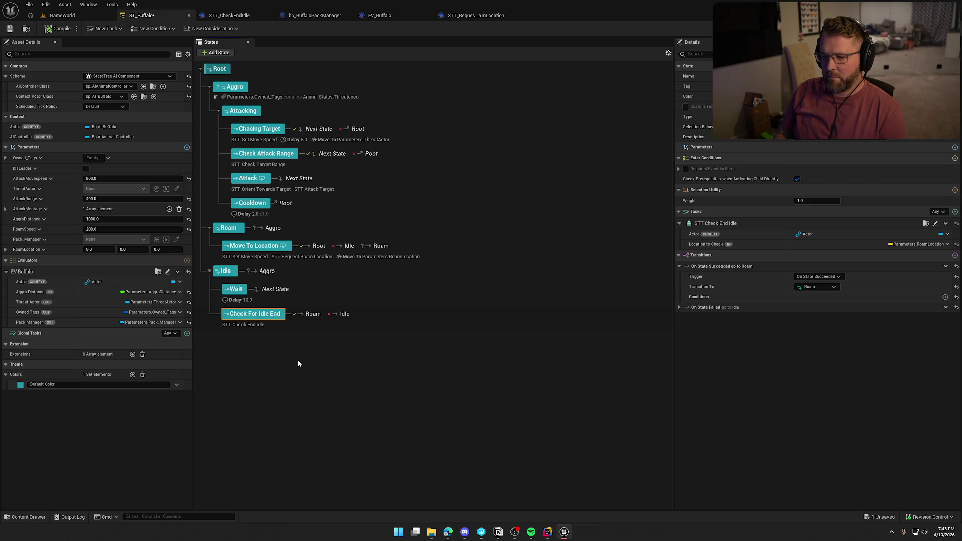
pyautogui.click(298, 363)
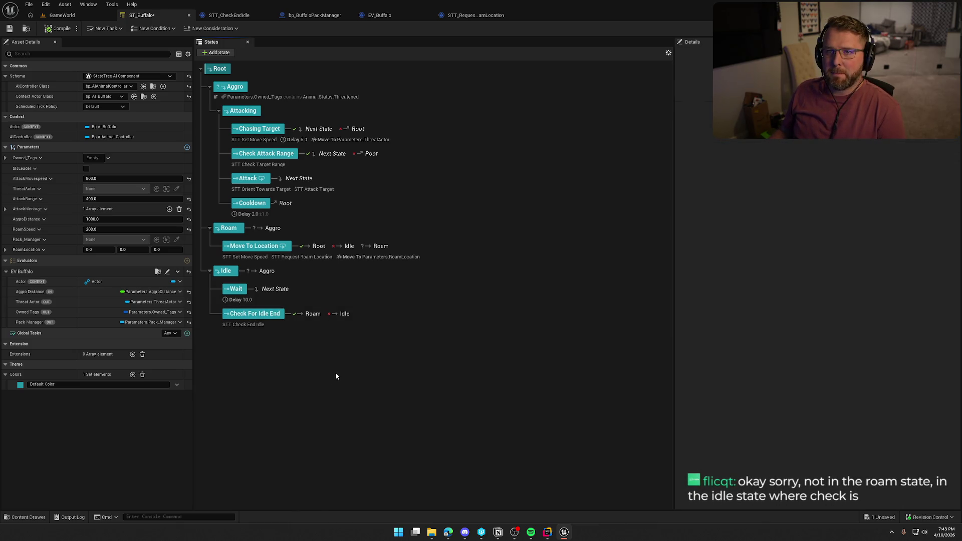